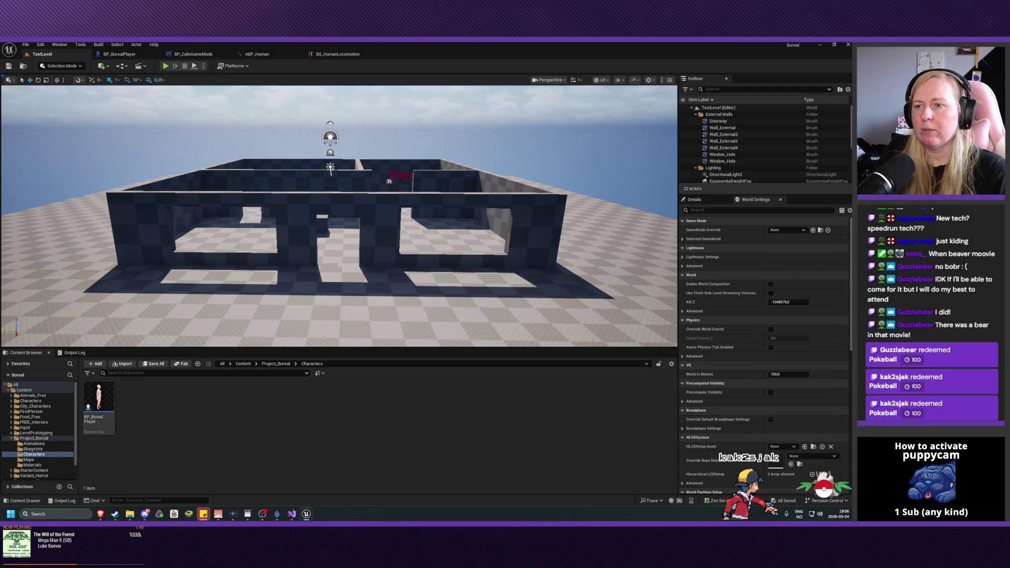
# Step: Fly the viewport into the building toward the Kitchen and Dogs rooms
pyautogui.press('w')
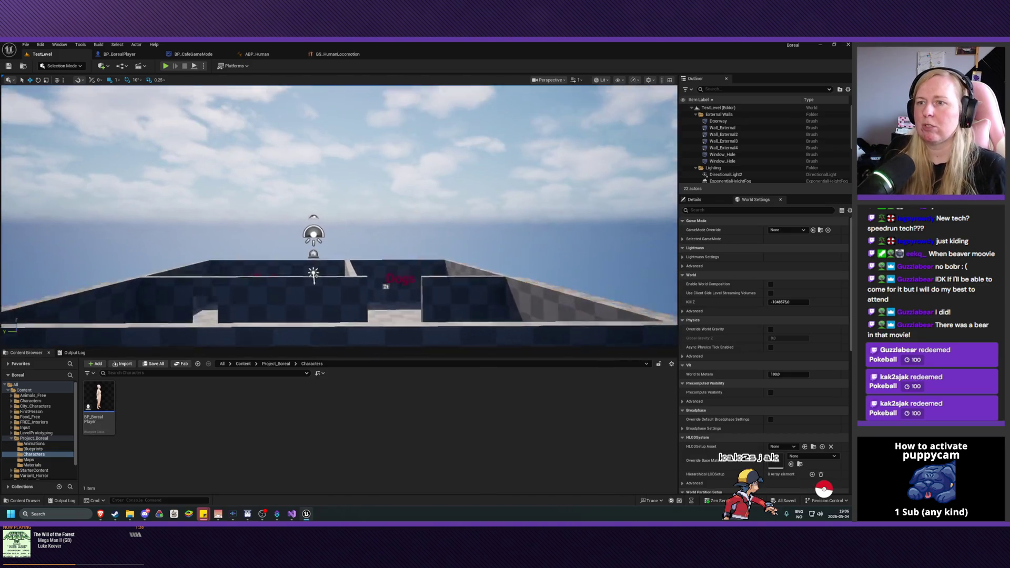
pyautogui.press('s')
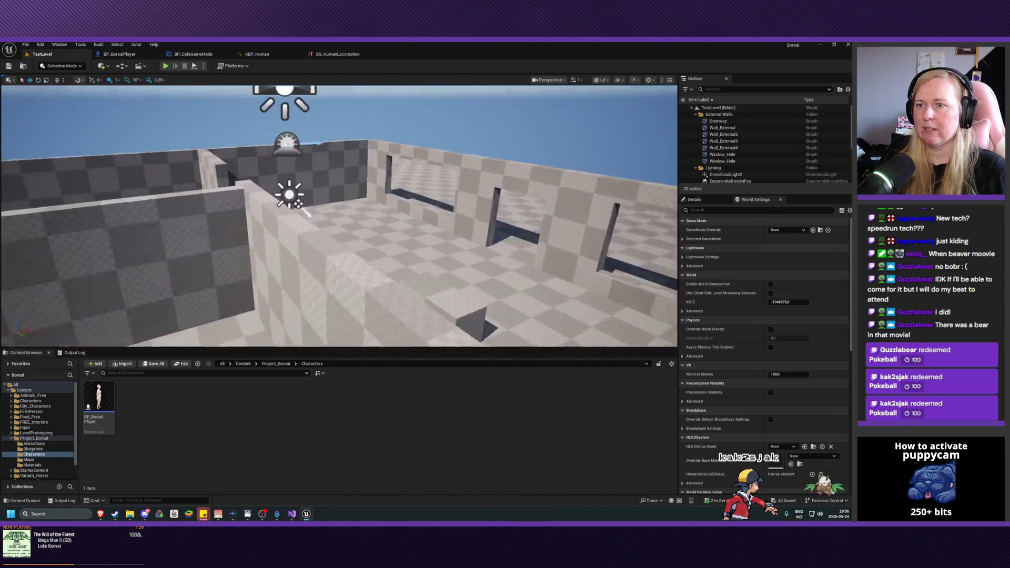
pyautogui.press('w')
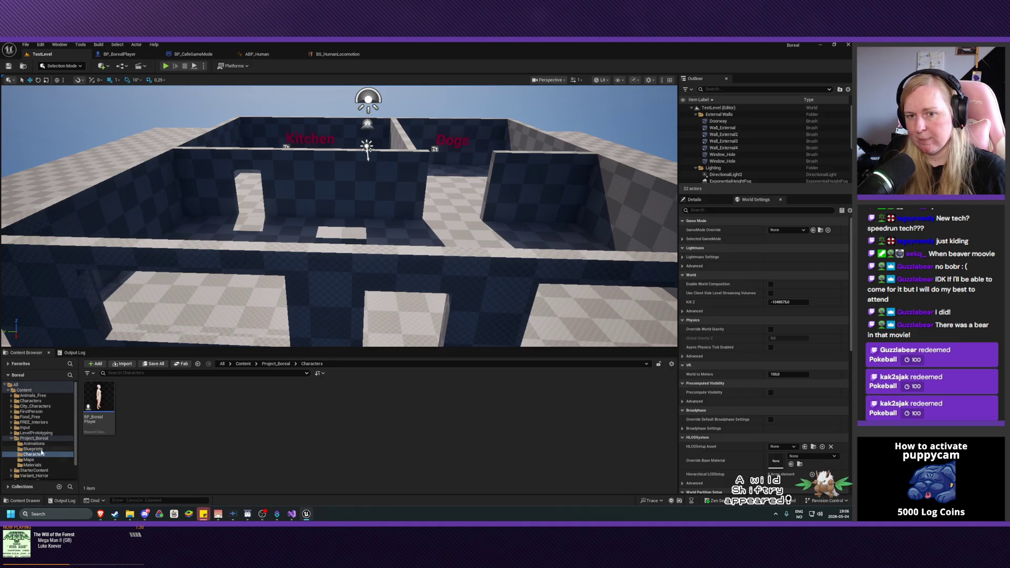
# Step: Open the Animations folder and bring up the BS_HumanLocomotion blend space editor
pyautogui.click(33, 448)
pyautogui.click(32, 444)
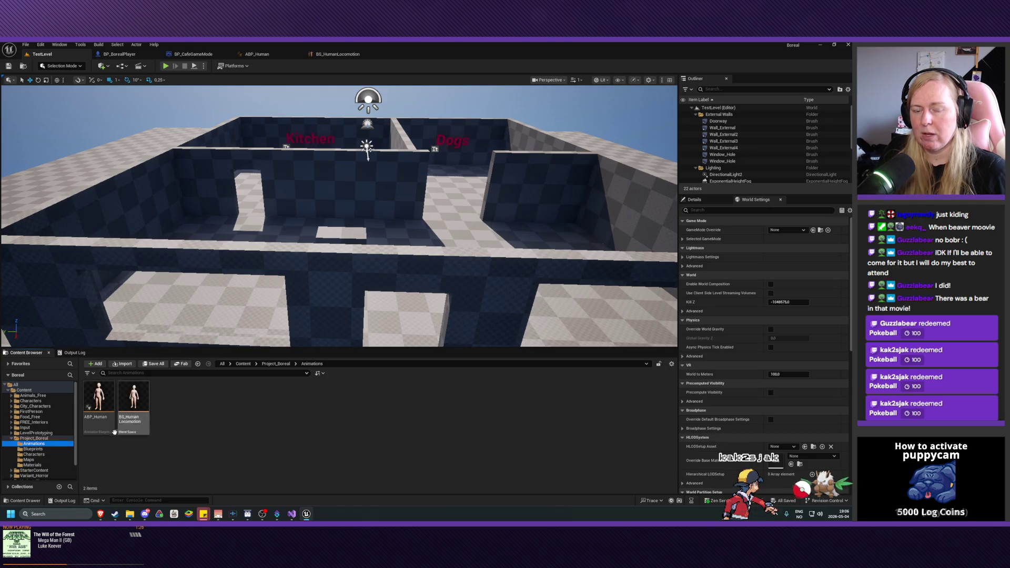
pyautogui.moveTo(88, 427)
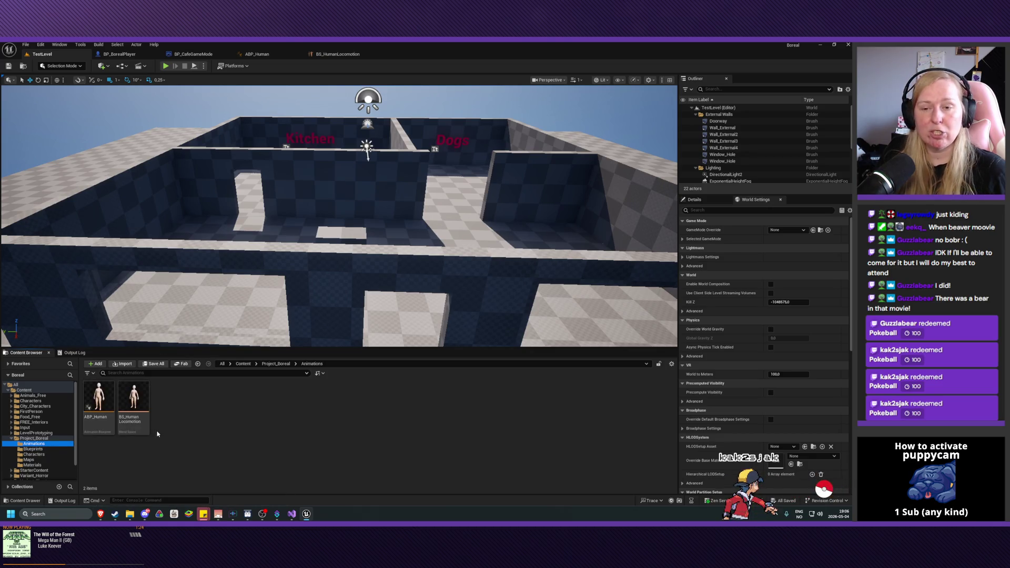
pyautogui.moveTo(149, 431)
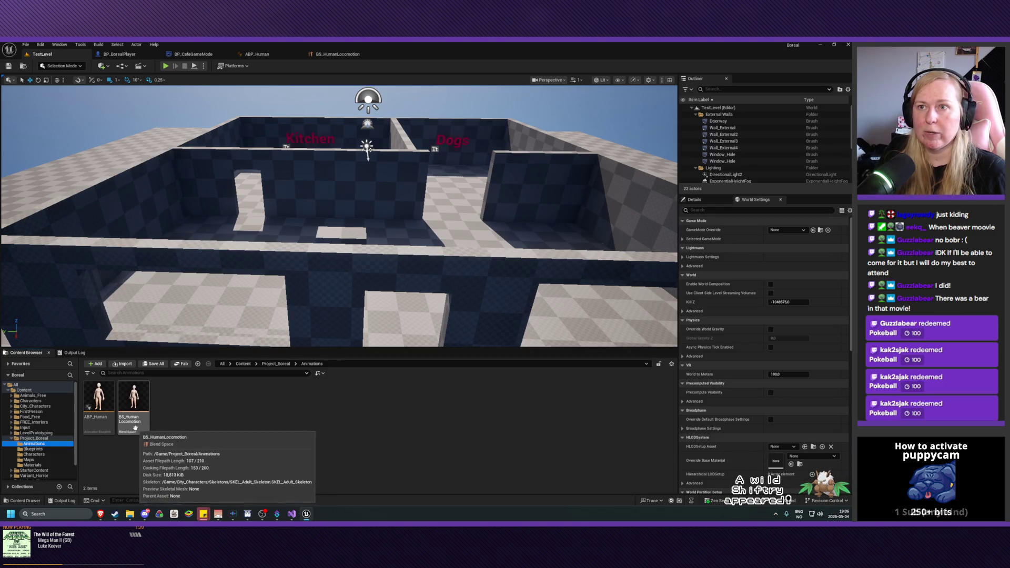
pyautogui.click(335, 57)
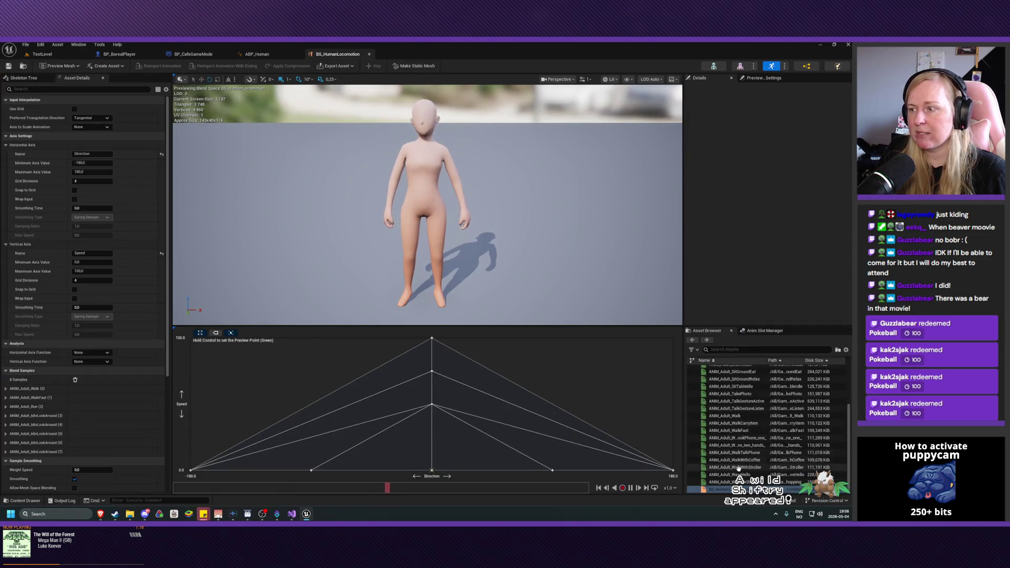
# Step: Scroll through the Asset Browser's ANIM_Adult clips such as Walk, WalkFast and Run
pyautogui.scroll(3, 767, 465)
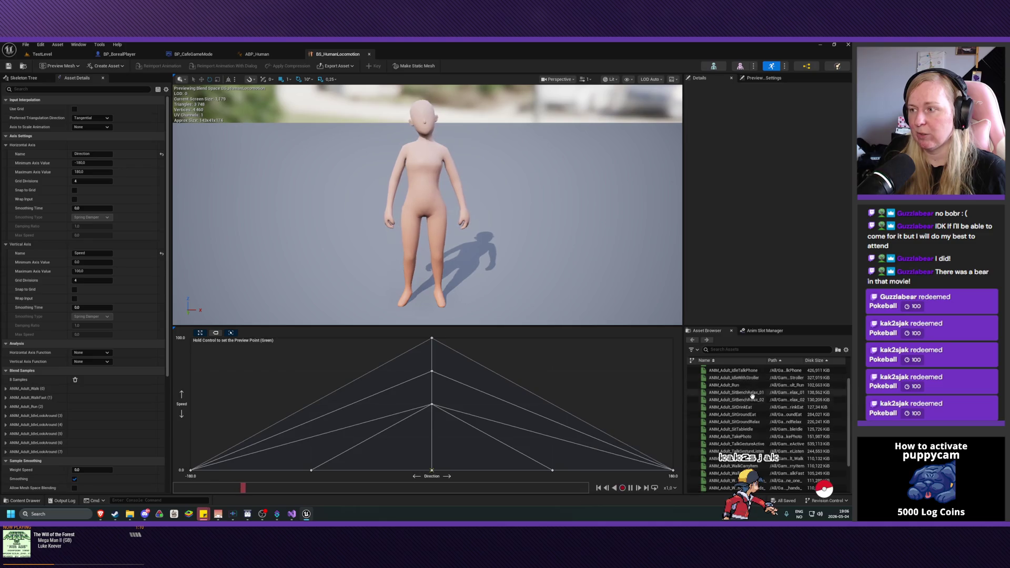
pyautogui.moveTo(753, 386)
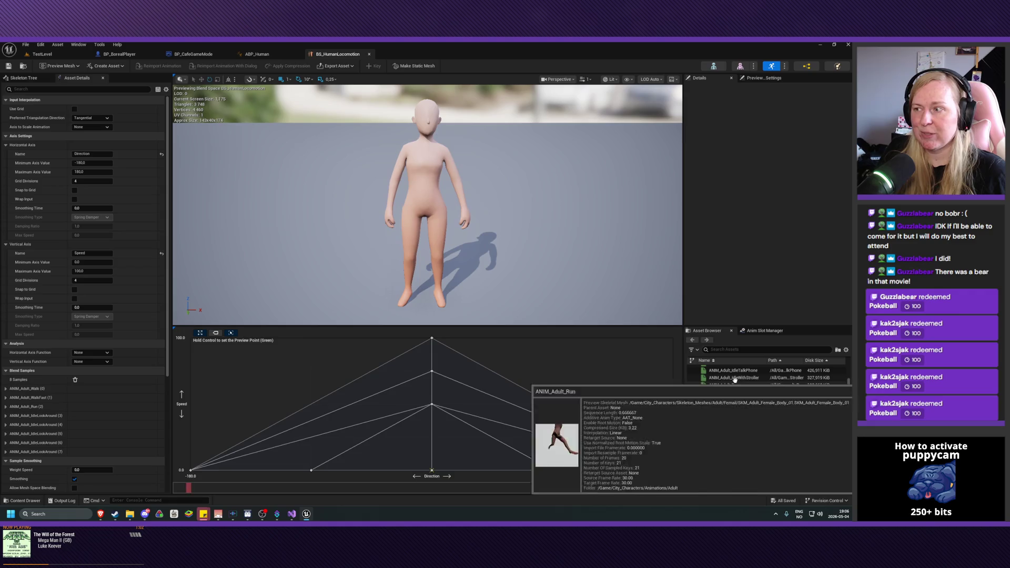
pyautogui.scroll(1, 753, 387)
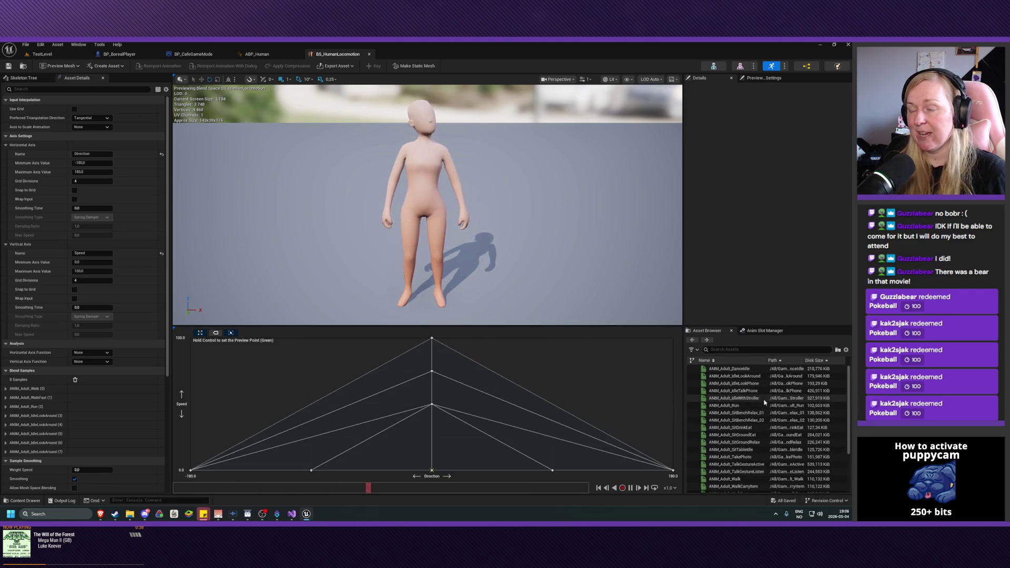
pyautogui.scroll(-4, 762, 421)
pyautogui.scroll(3, 757, 445)
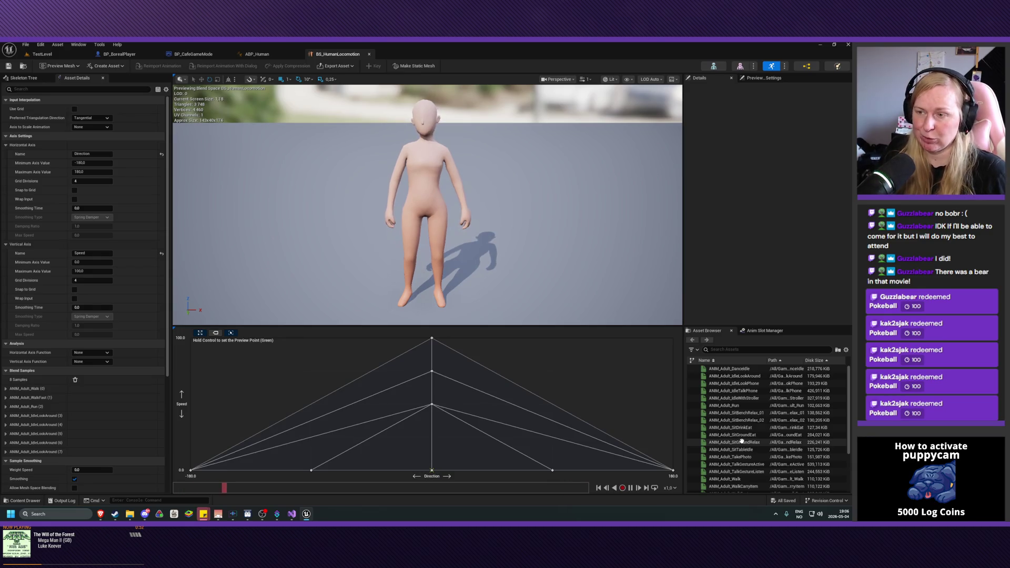
pyautogui.scroll(-3, 743, 441)
pyautogui.scroll(-1, 742, 441)
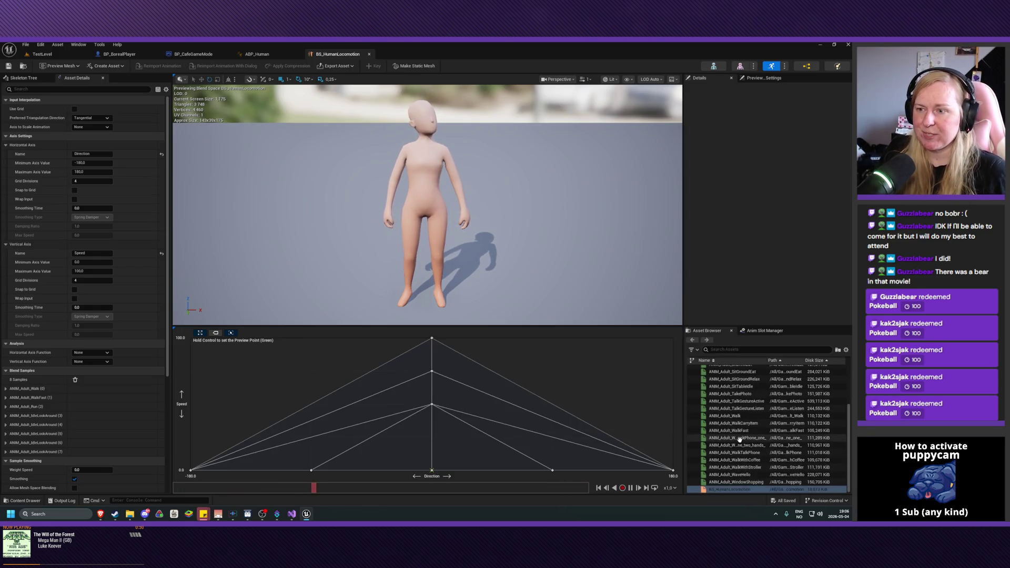
pyautogui.scroll(3, 741, 438)
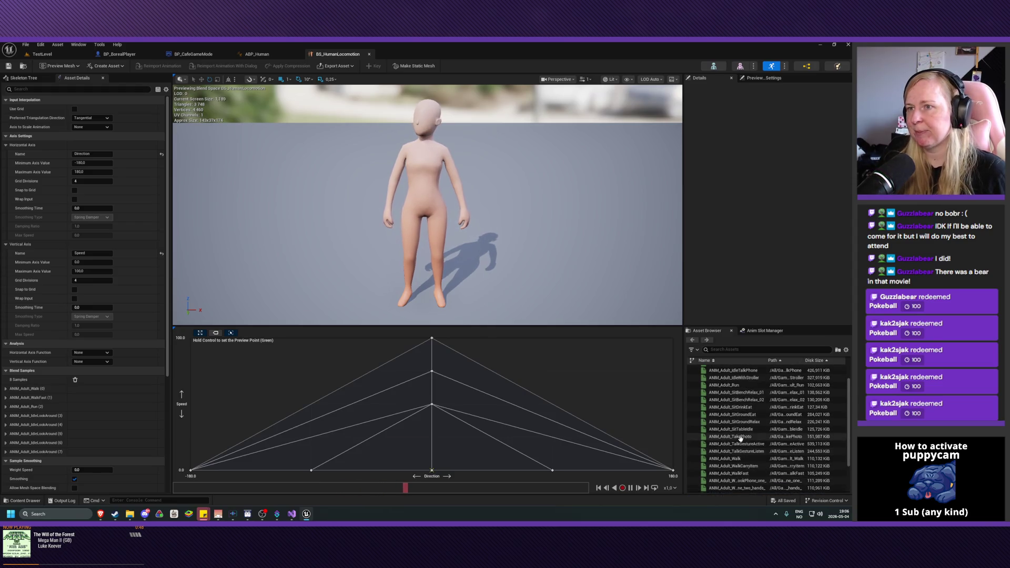
# Step: Preview the blend at walking, idle, leftward and forward running Direction/Speed values
pyautogui.press('ctrl')
pyautogui.press('ctrl')
pyautogui.press('ctrl')
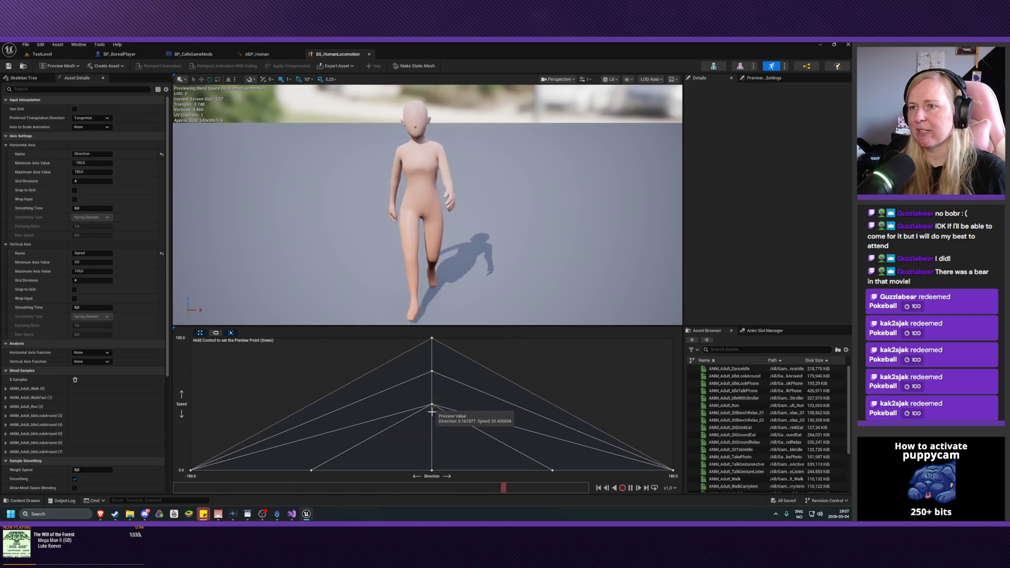
pyautogui.press('ctrl')
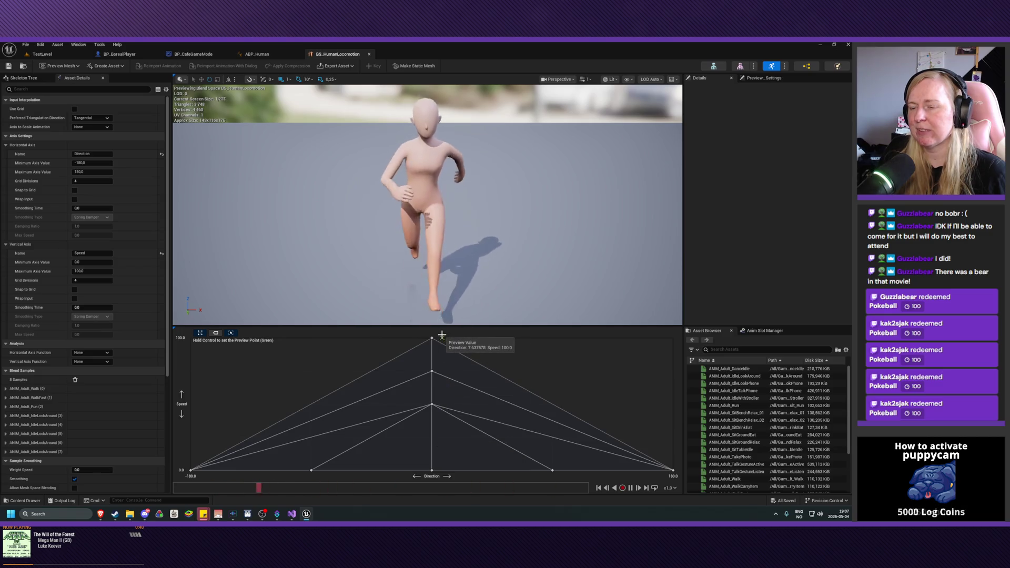
pyautogui.press('ctrl')
pyautogui.press('ctrl')
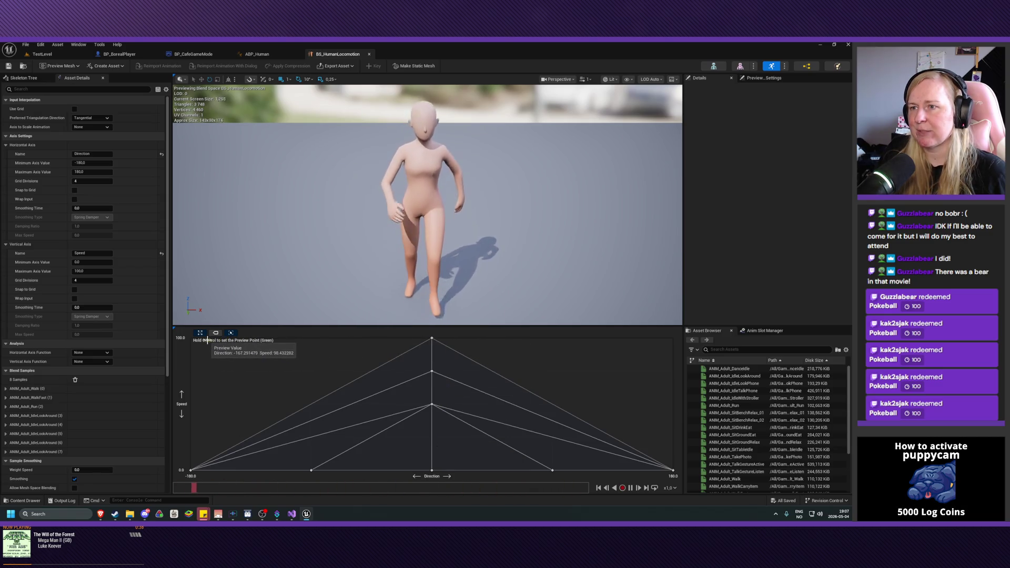
pyautogui.press('ctrl')
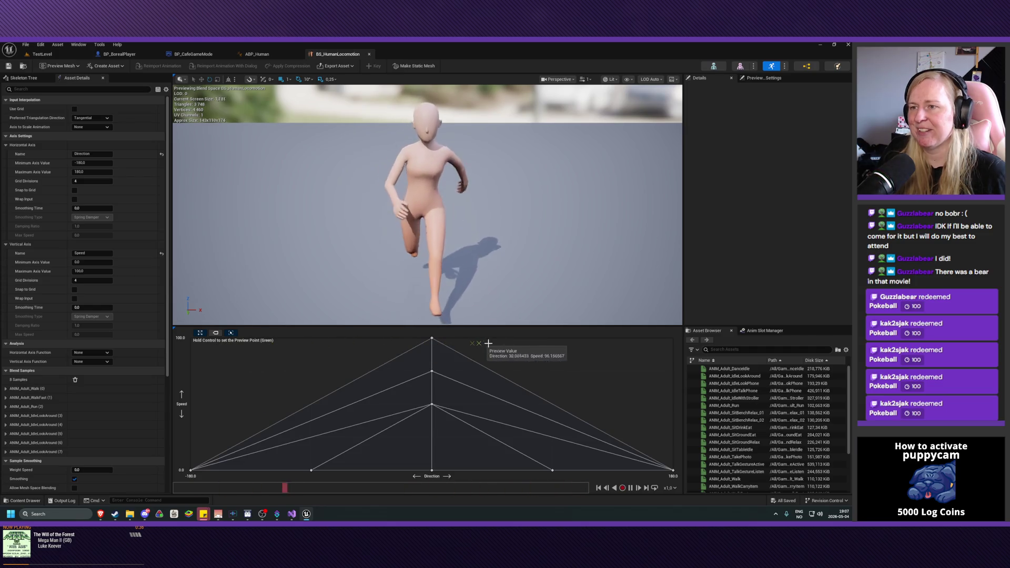
pyautogui.press('ctrl')
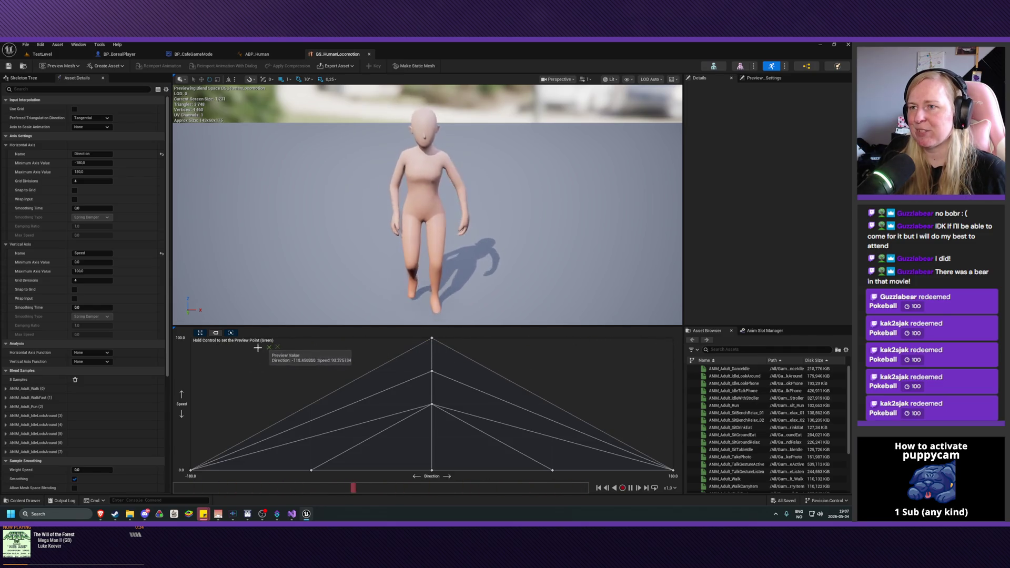
pyautogui.press('ctrl')
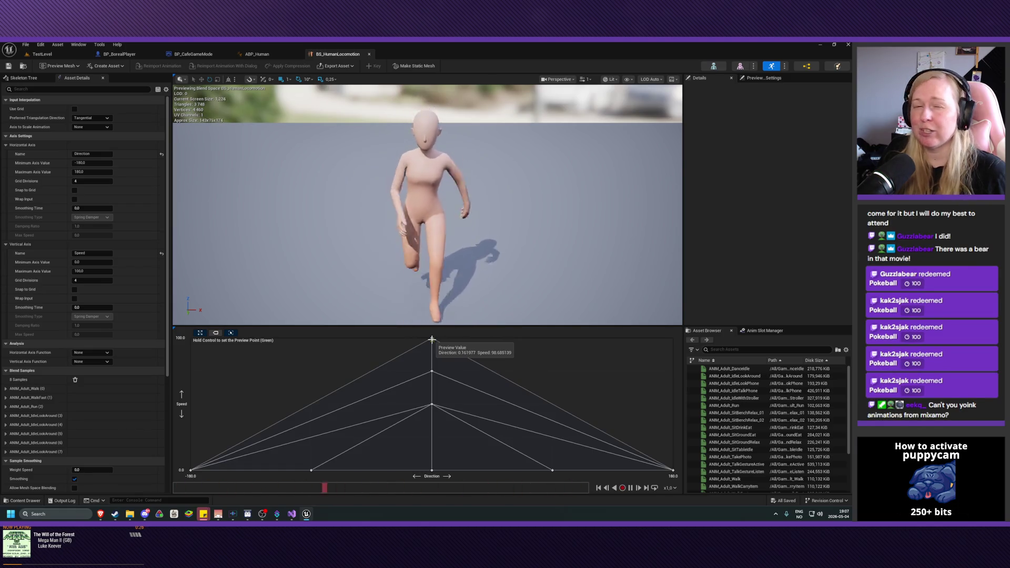
pyautogui.press('ctrl')
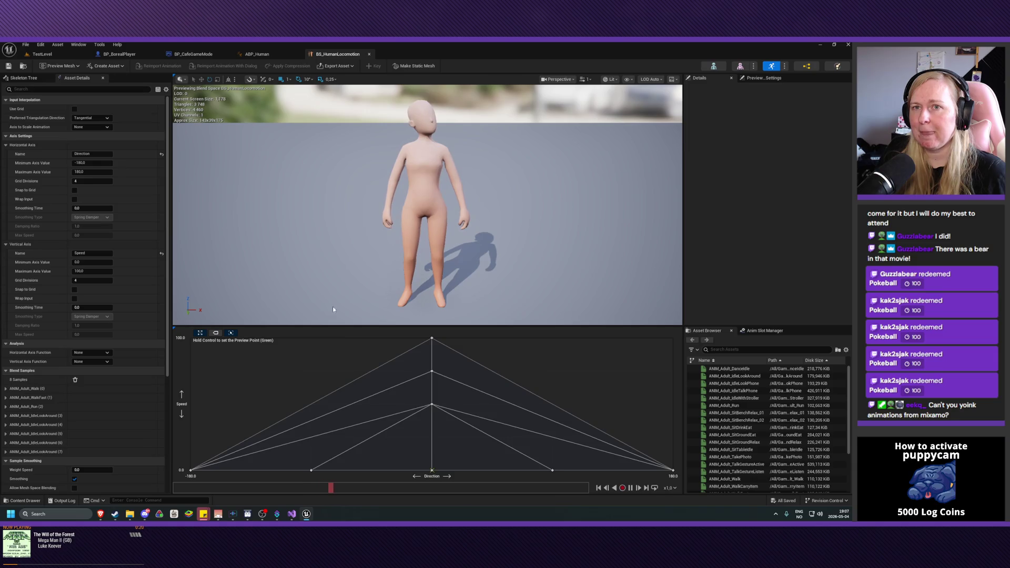
# Step: Preview the Speed 100 run sample, sweep down to idle, then open a new browser window
pyautogui.keyDown('ctrl'); pyautogui.click(430, 336); pyautogui.keyUp('ctrl')
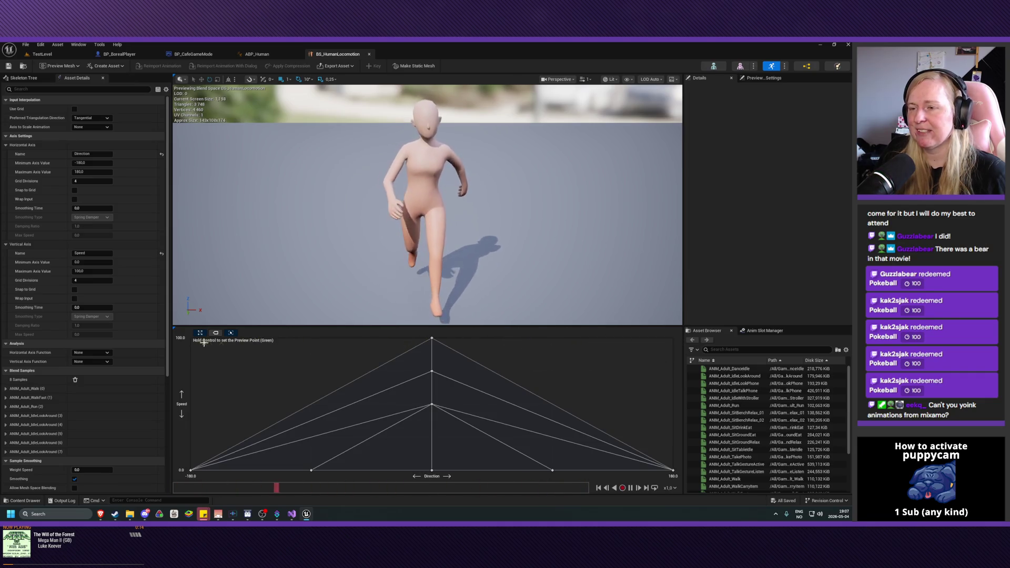
pyautogui.keyDown('ctrl'); pyautogui.click(432, 337); pyautogui.keyUp('ctrl')
pyautogui.press('ctrl')
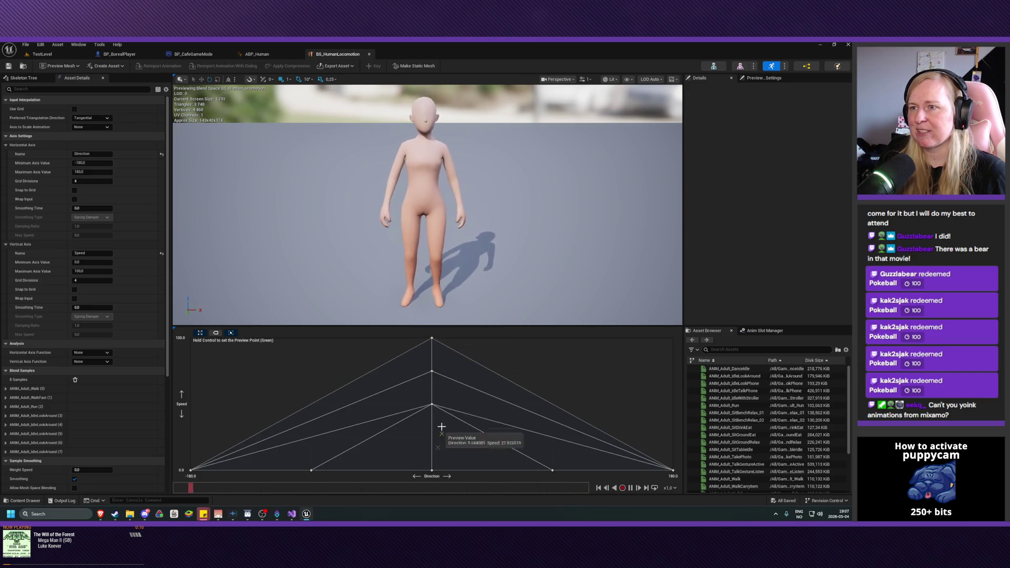
pyautogui.press('ctrl')
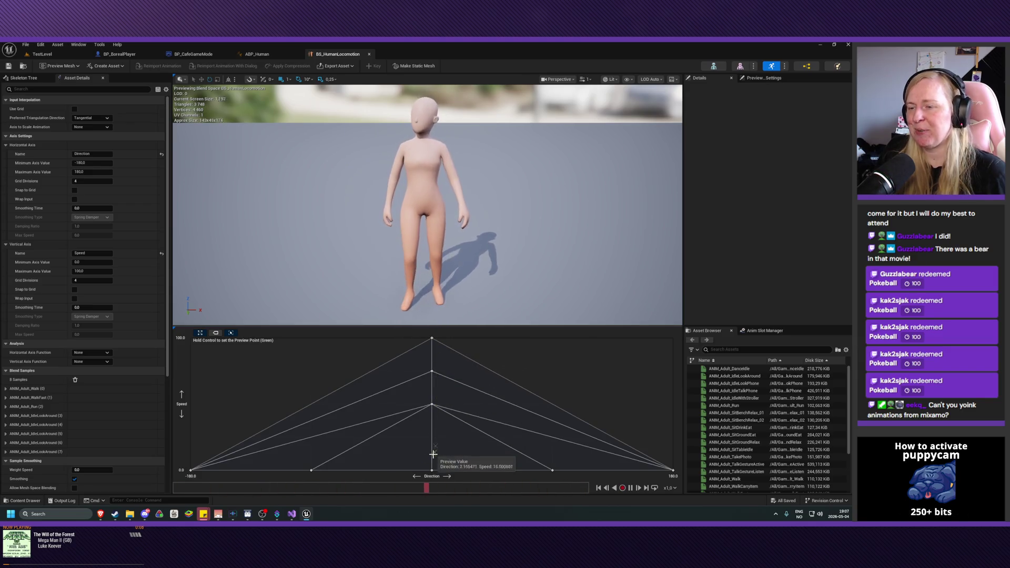
pyautogui.press('ctrl')
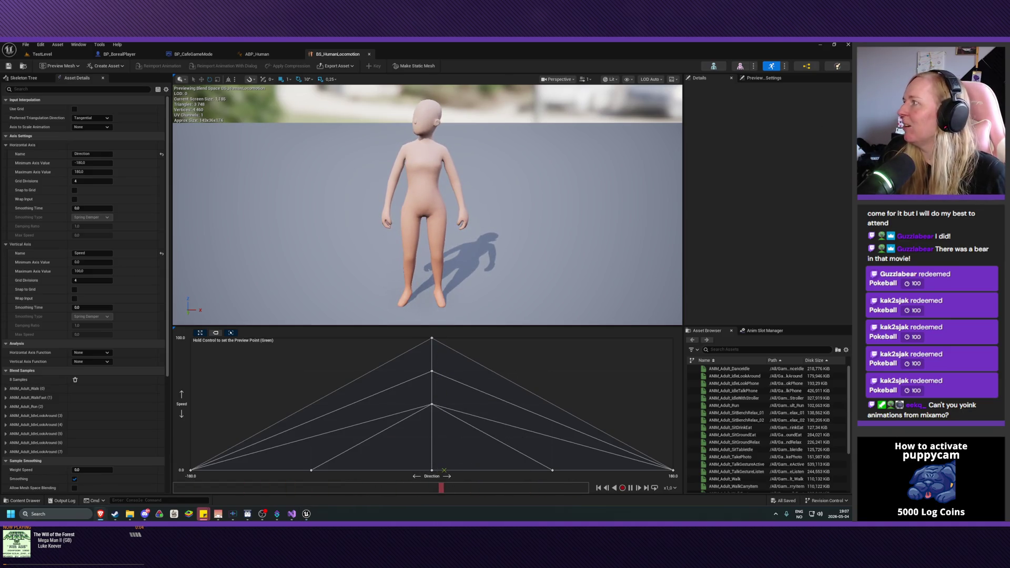
pyautogui.press('super+1')
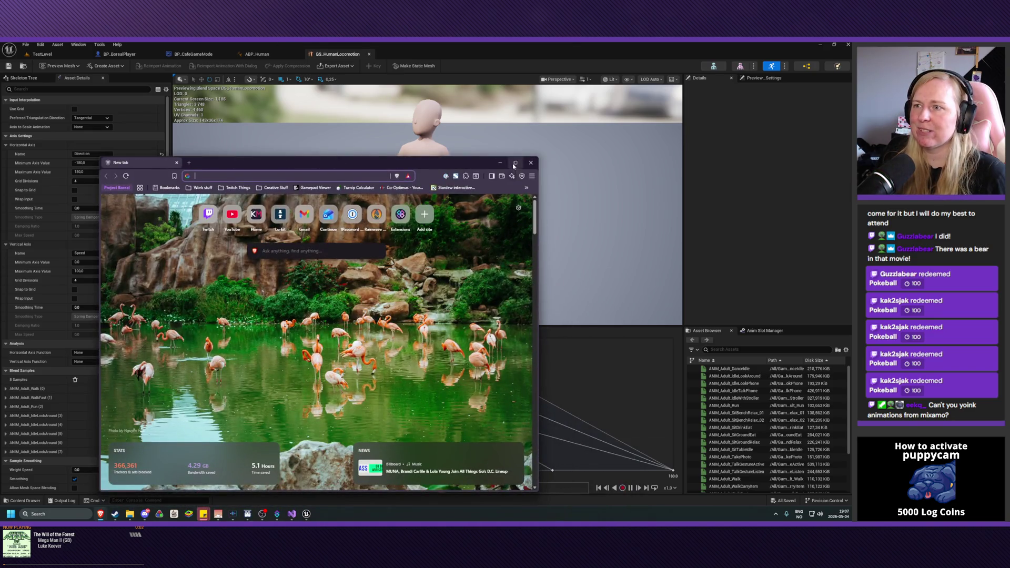
# Step: Maximize the browser and go to the Mixamo website's Animations catalogue
pyautogui.click(515, 164)
pyautogui.write('mixamo')
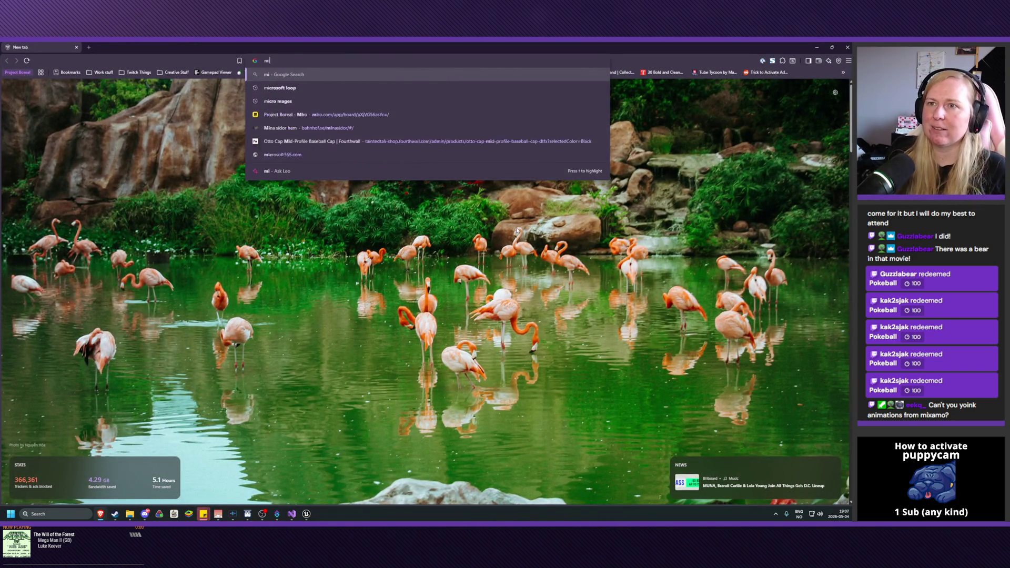
pyautogui.press('Return')
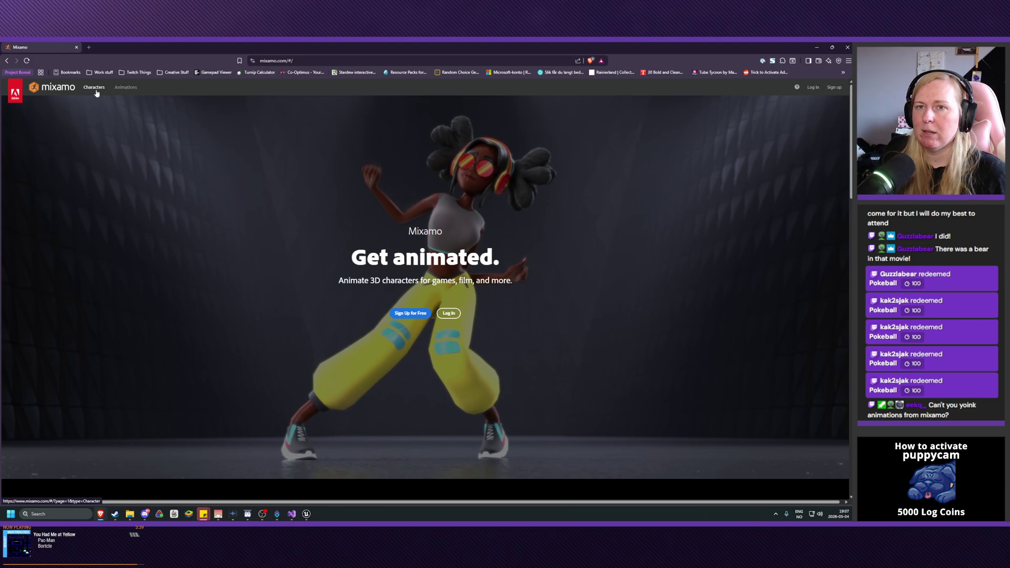
pyautogui.click(127, 93)
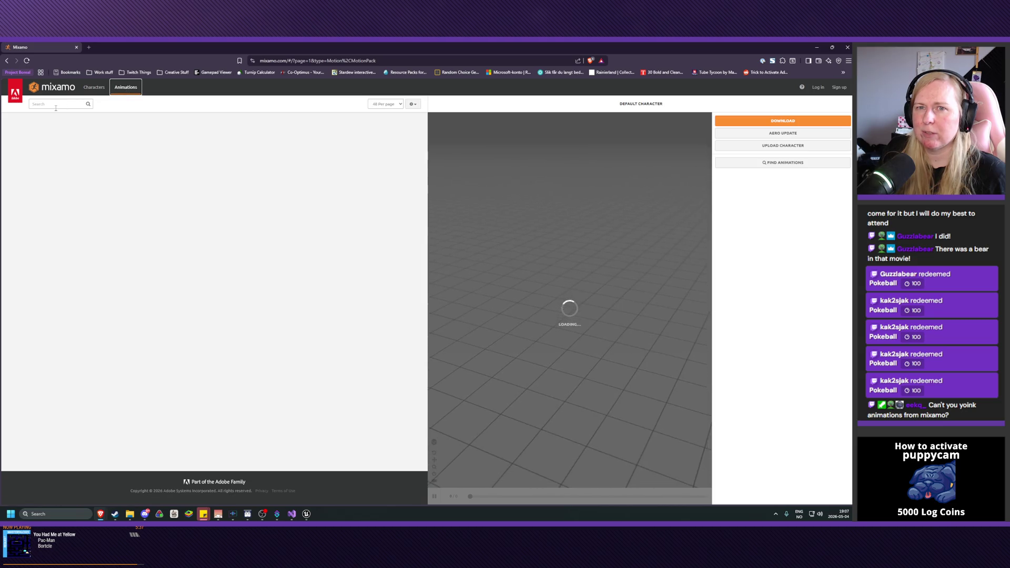
# Step: Search Mixamo for 'walk right' and preview the Right Strafe Walk animation
pyautogui.click(56, 107)
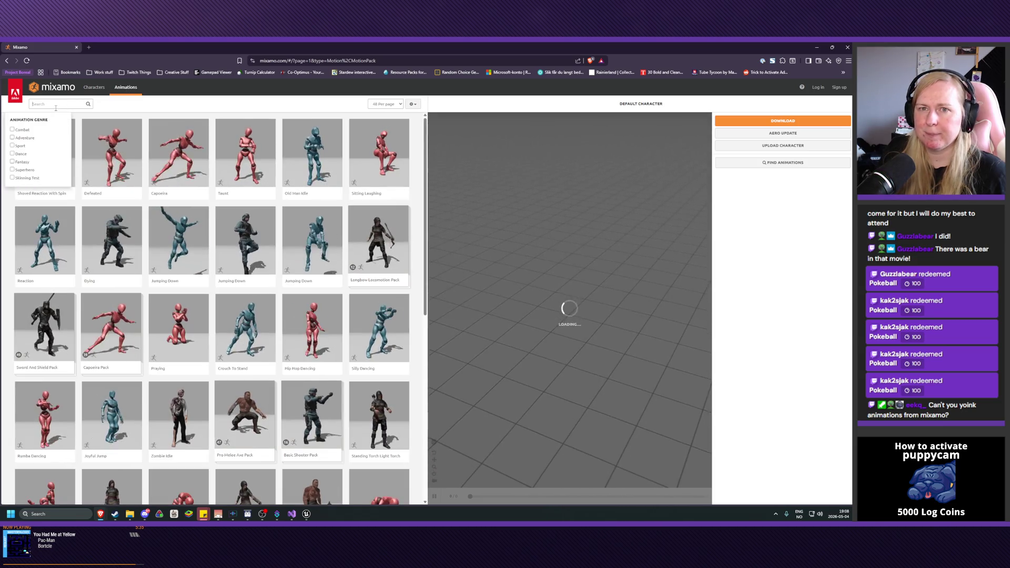
pyautogui.write('walk ')
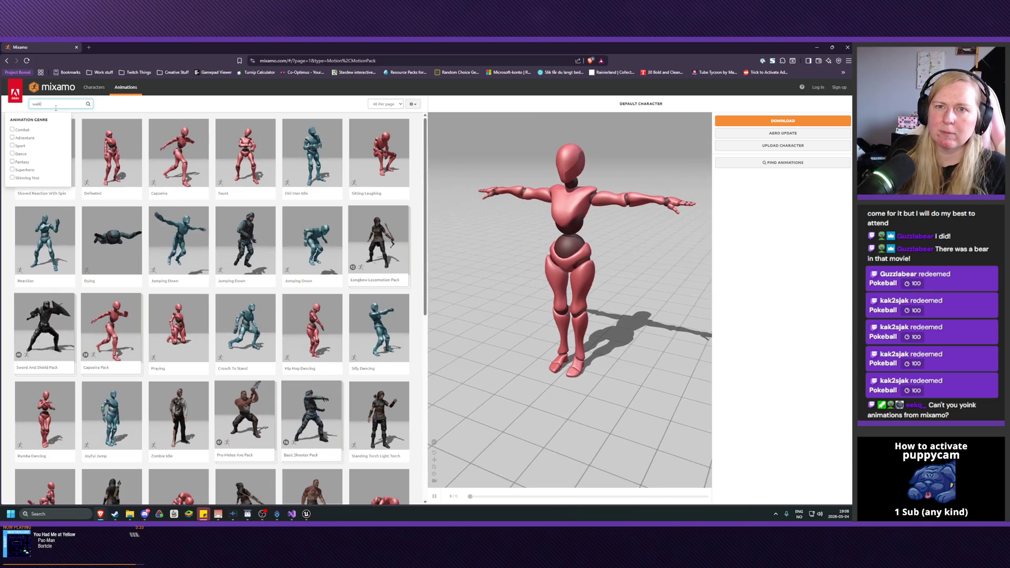
pyautogui.write('right')
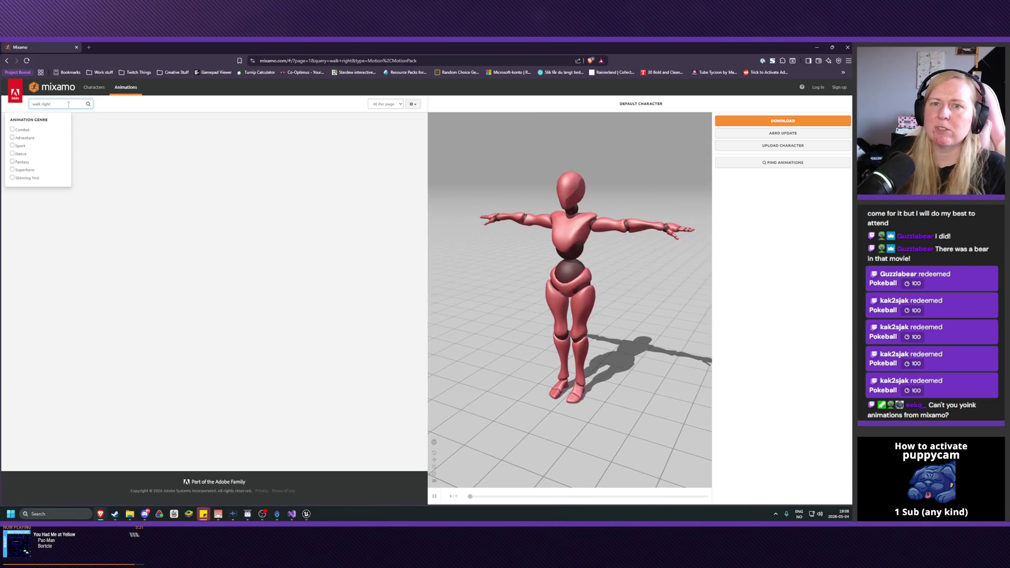
pyautogui.press('Return')
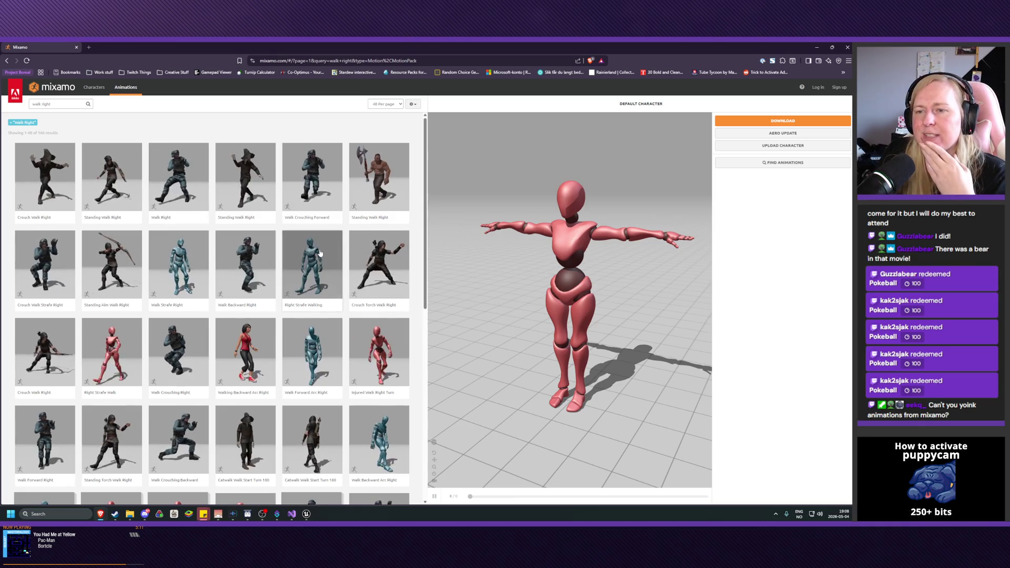
pyautogui.scroll(-1, 320, 253)
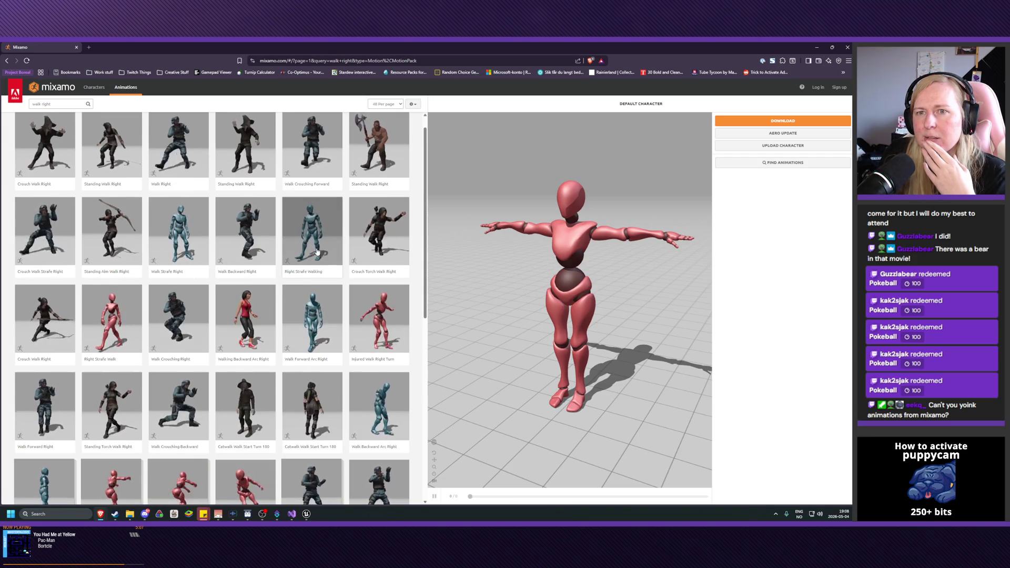
pyautogui.click(114, 317)
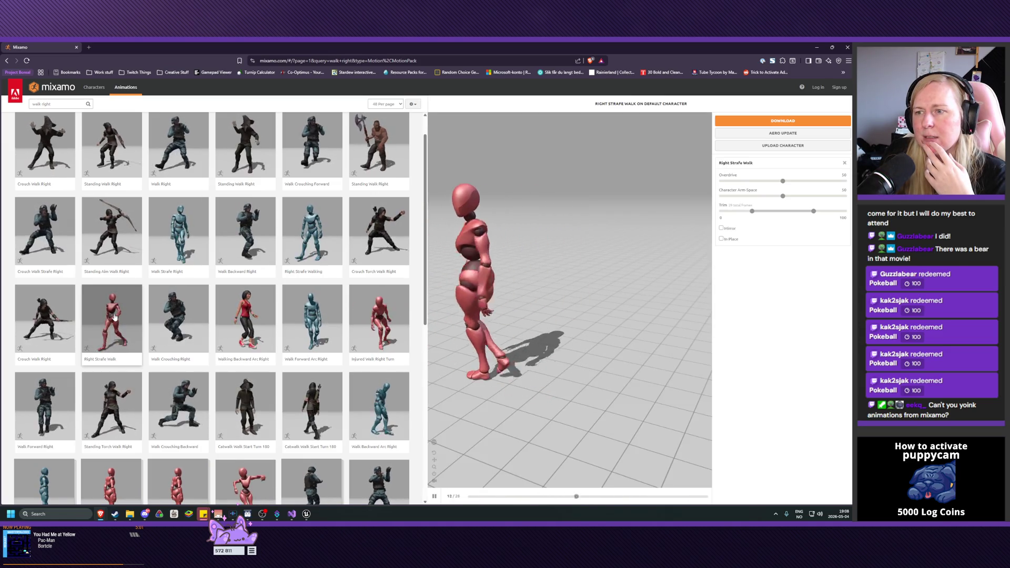
# Step: Toggle Mirror on and back off for the Right Strafe Walk animation
pyautogui.scroll(-1, 115, 316)
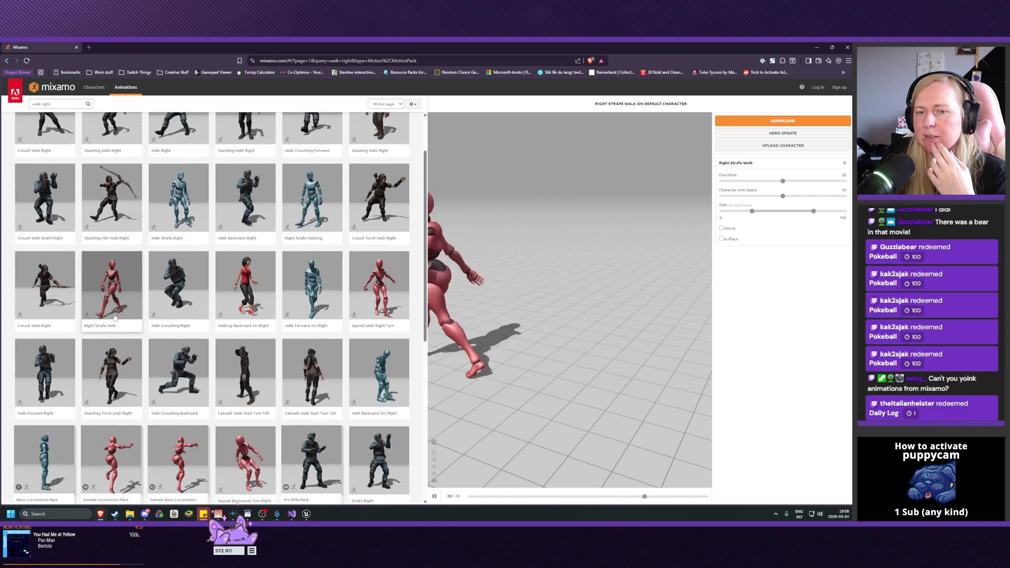
pyautogui.scroll(2, 115, 316)
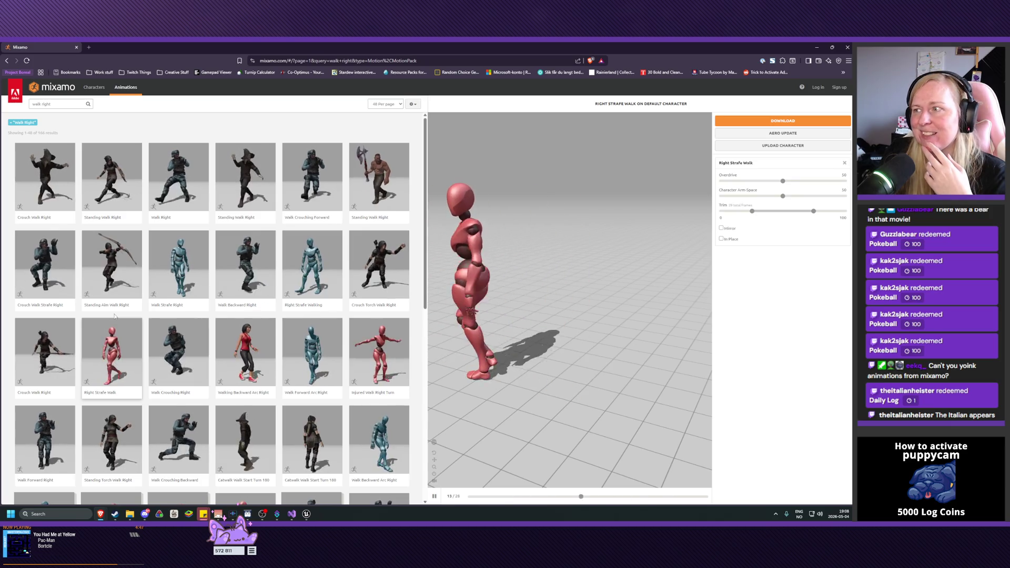
pyautogui.click(723, 228)
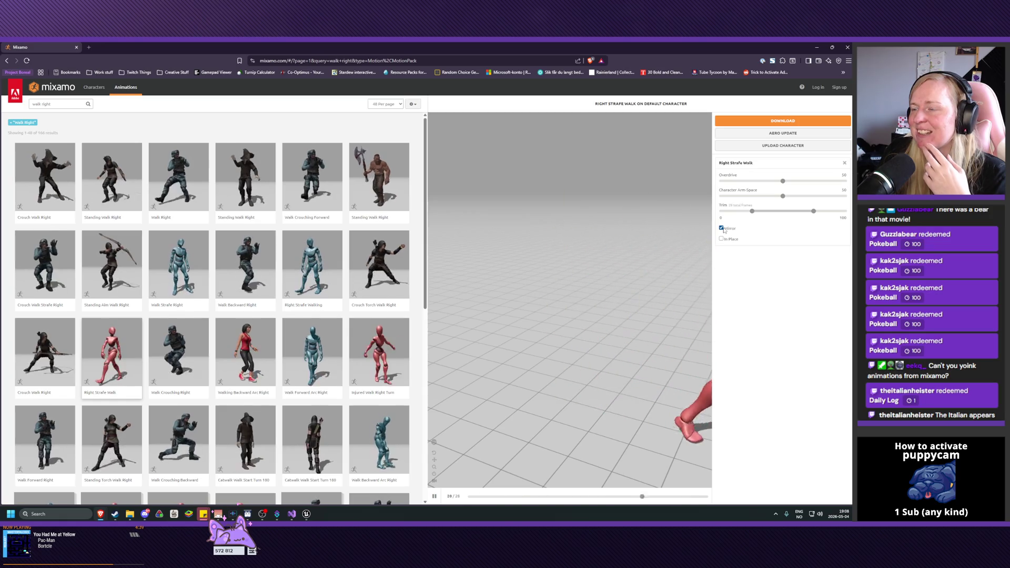
pyautogui.click(724, 230)
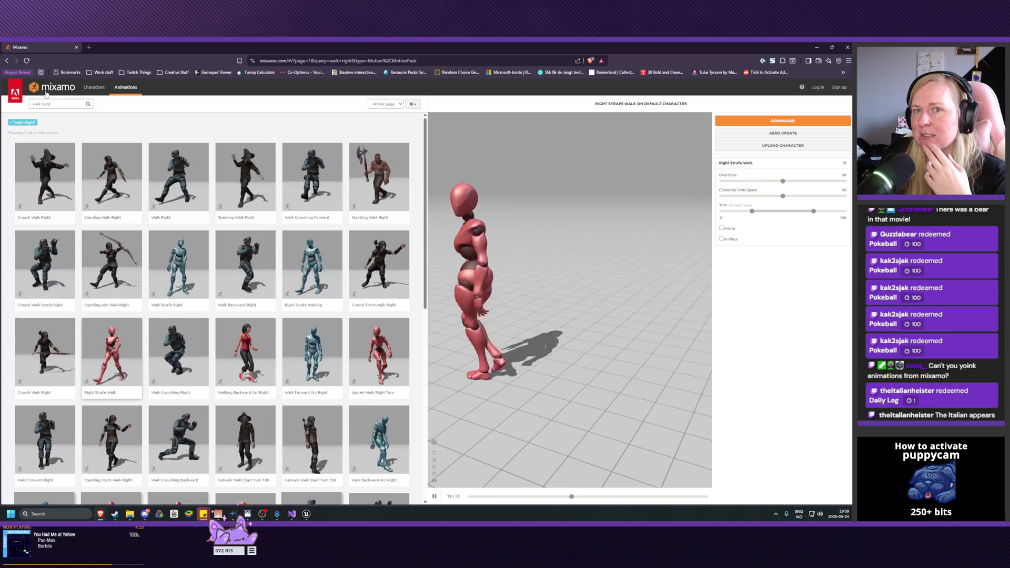
# Step: Change the search to 'run right' and preview the Female Basic Locomotion Pack
pyautogui.click(43, 104)
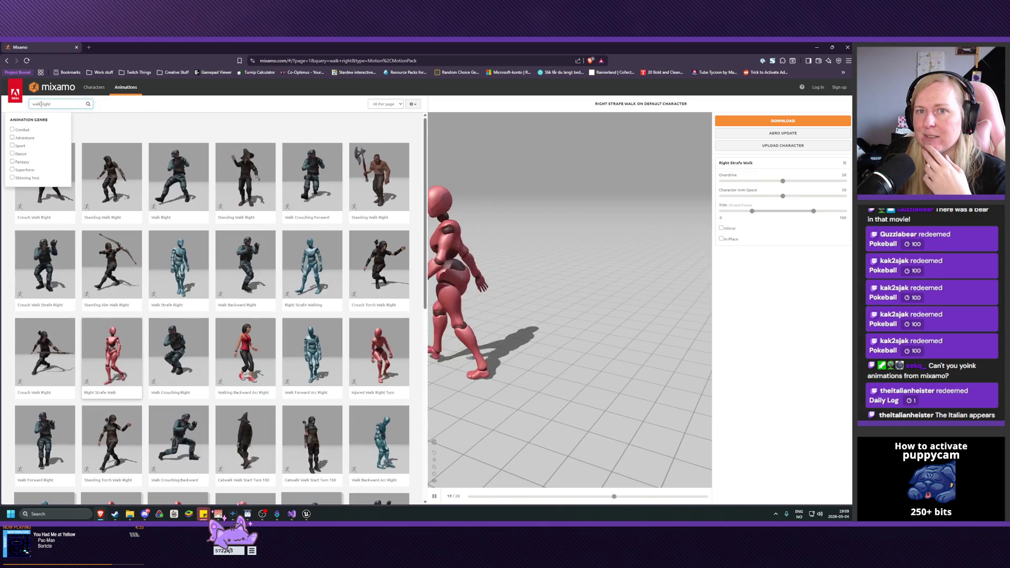
pyautogui.moveTo(44, 104); pyautogui.dragTo(23, 108)
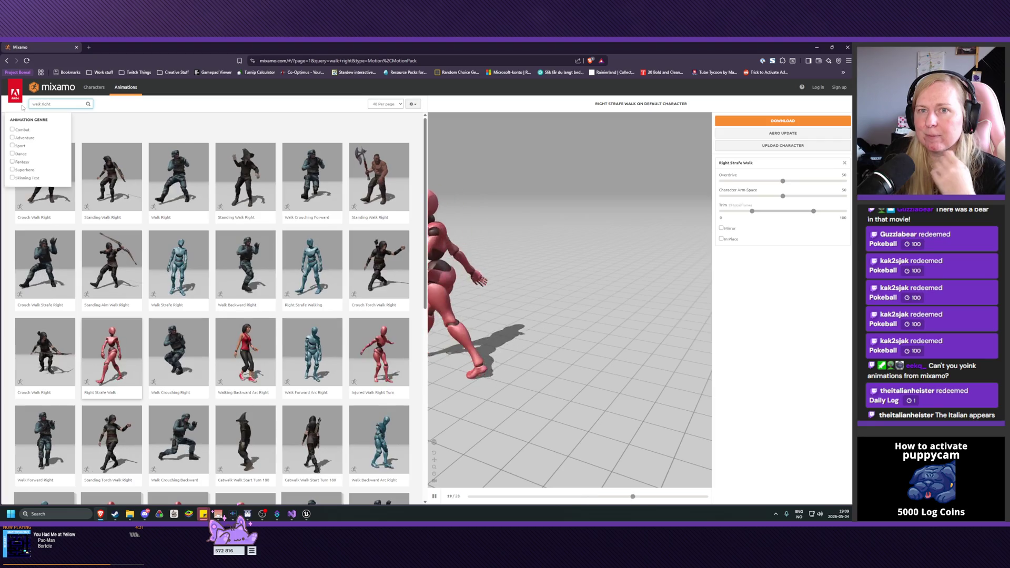
pyautogui.write('run')
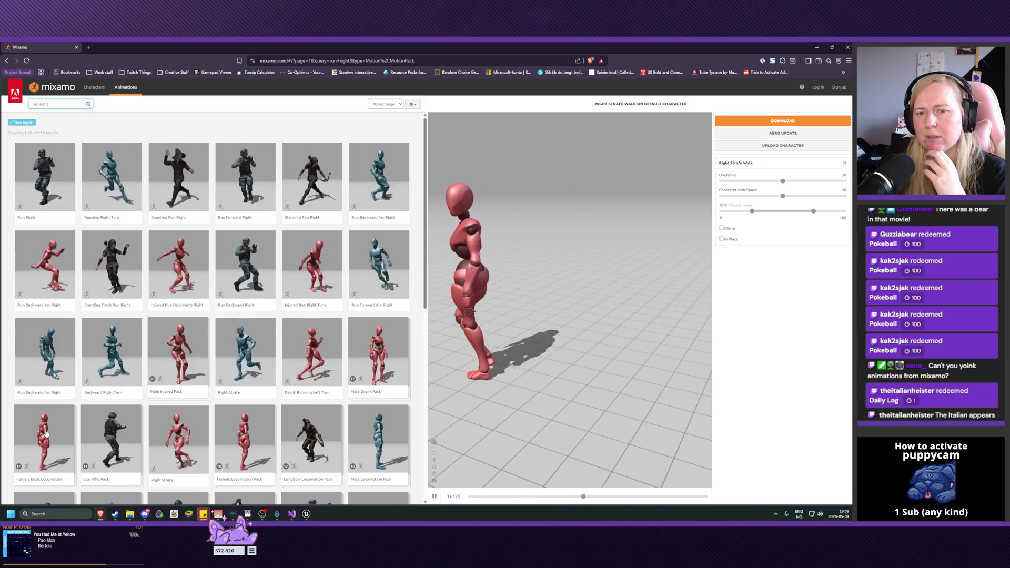
pyautogui.click(46, 434)
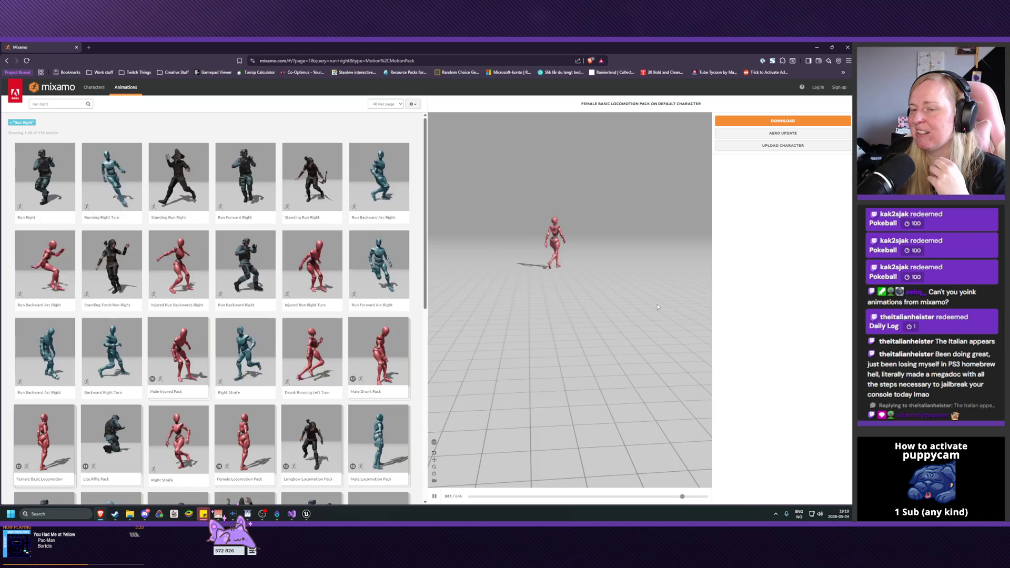
# Step: Alt+Tab from Mixamo back to the BS_HumanLocomotion blend space editor in Unreal Engine
pyautogui.hotkey('alt', 'Tab')
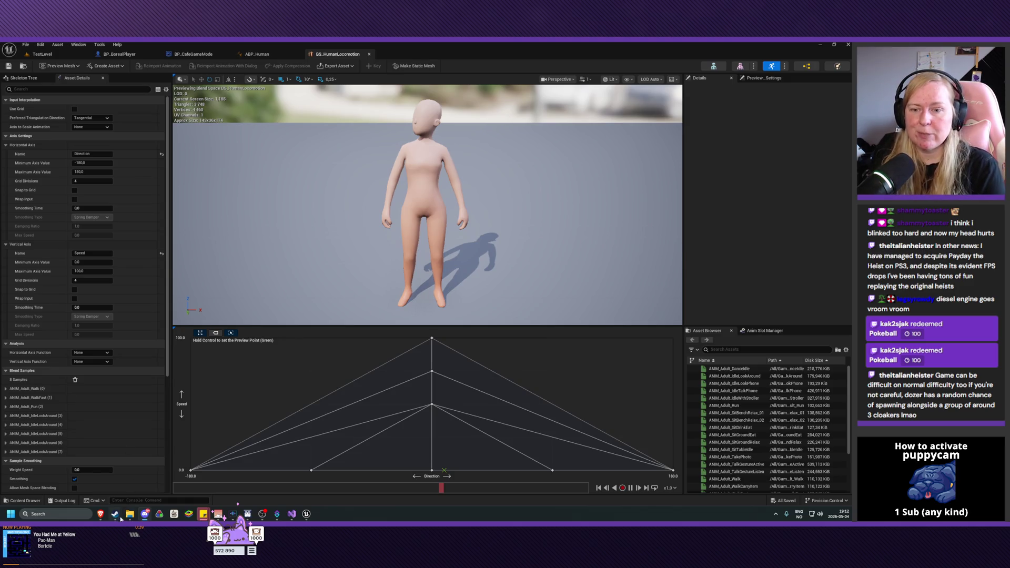
pyautogui.moveTo(115, 514)
pyautogui.click(115, 476)
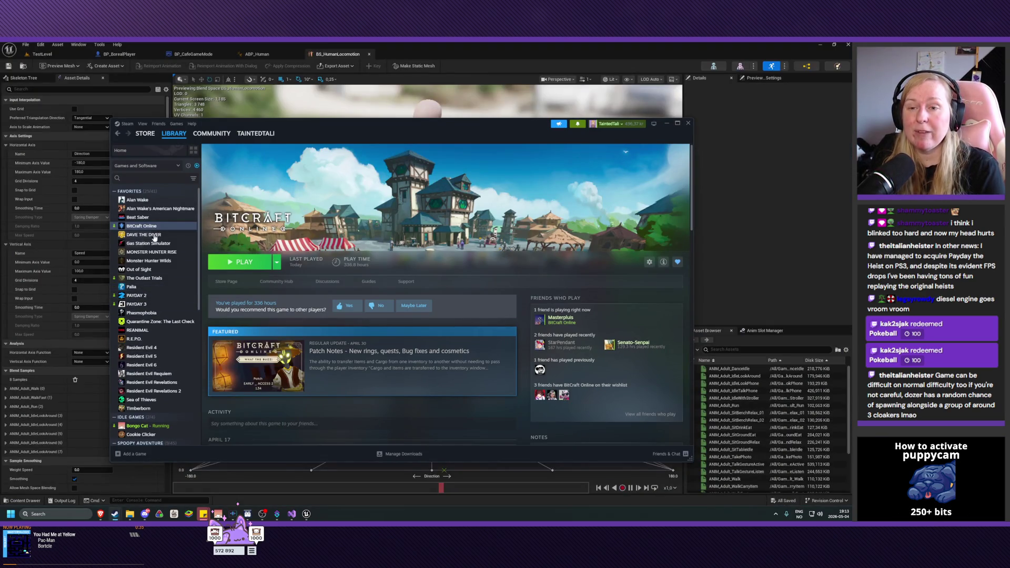
pyautogui.click(144, 180)
pyautogui.write('payday')
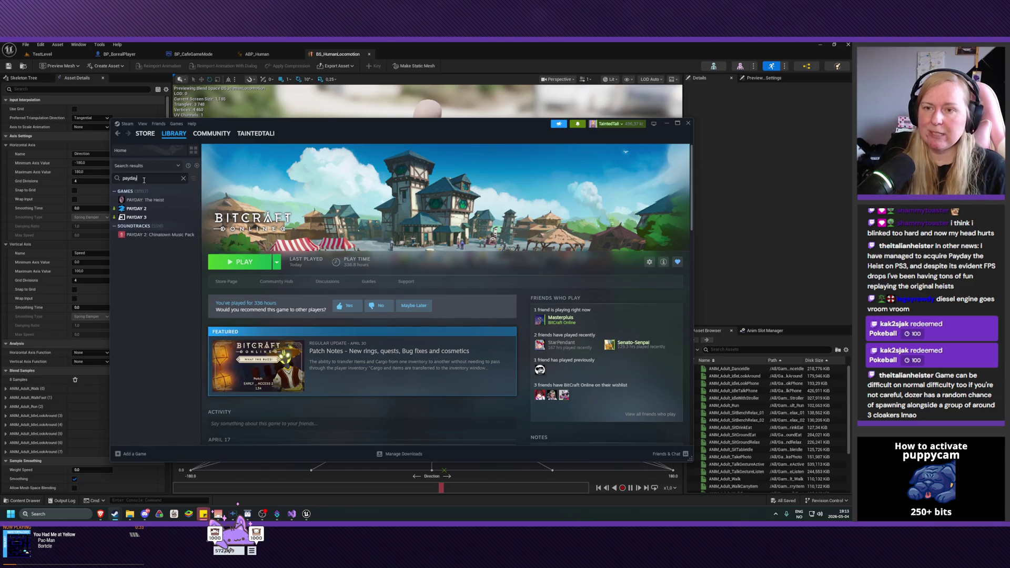
pyautogui.click(156, 201)
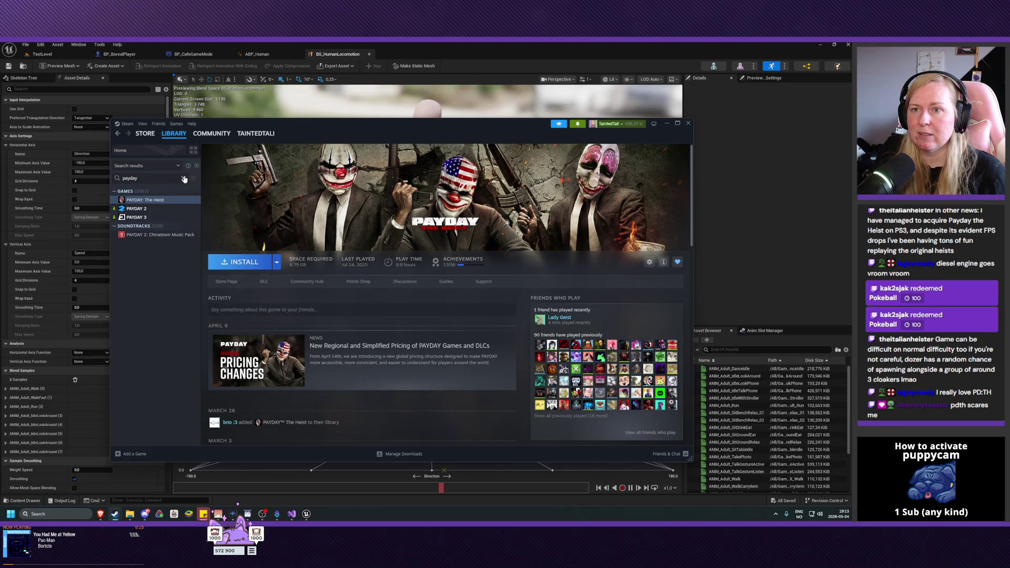
pyautogui.click(168, 146)
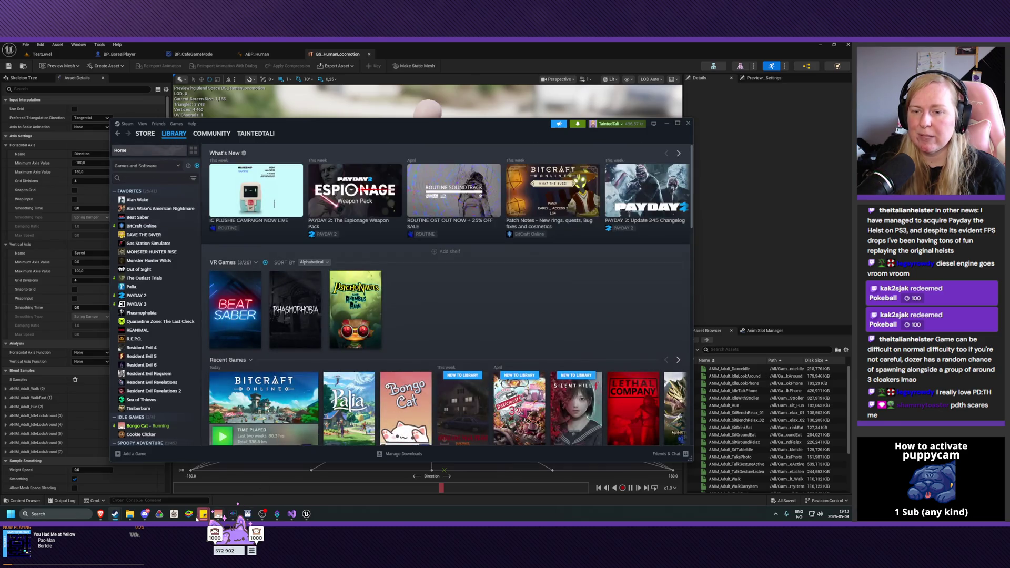
pyautogui.click(667, 125)
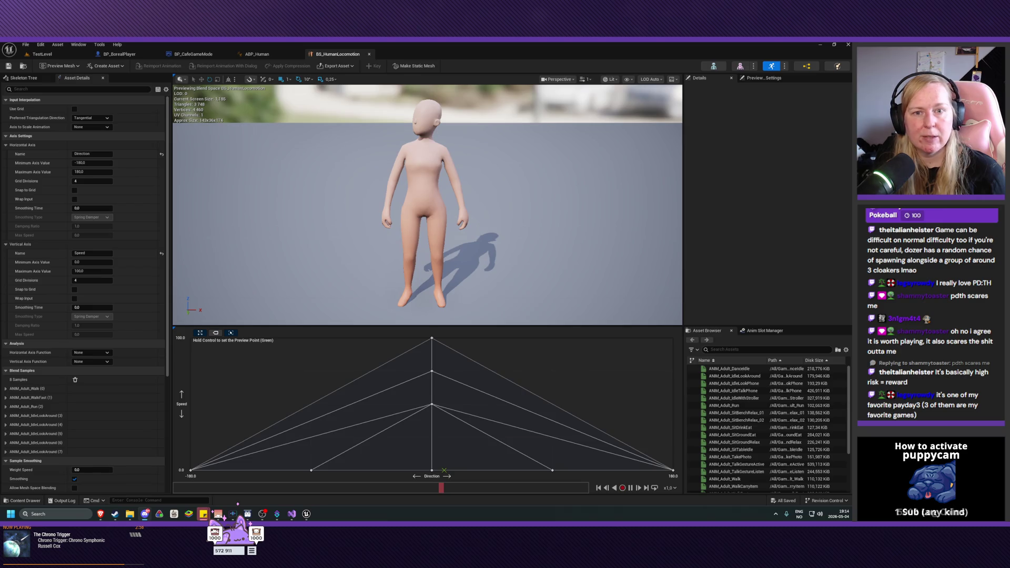
pyautogui.click(369, 55)
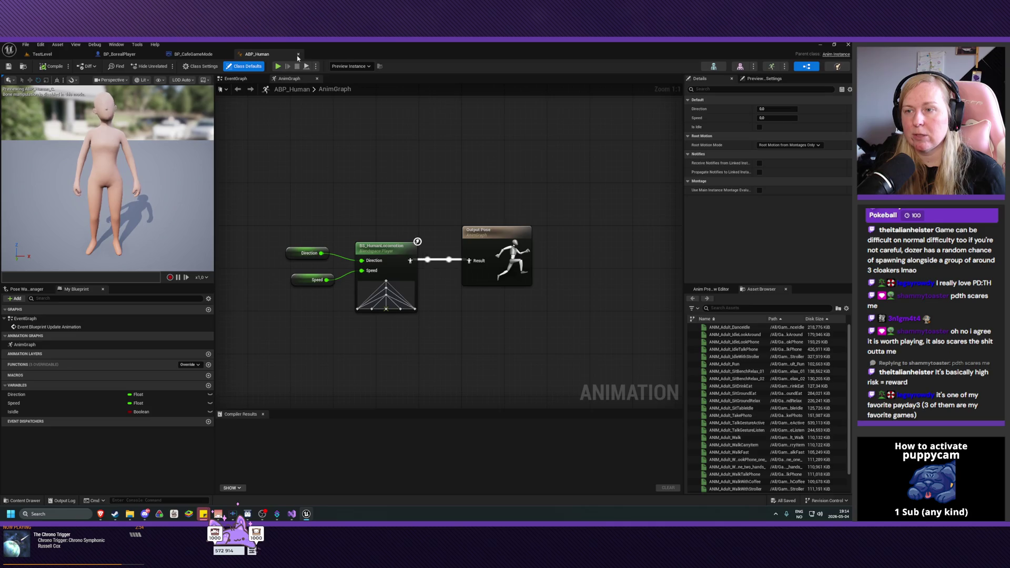
pyautogui.click(299, 54)
pyautogui.click(119, 55)
pyautogui.click(43, 54)
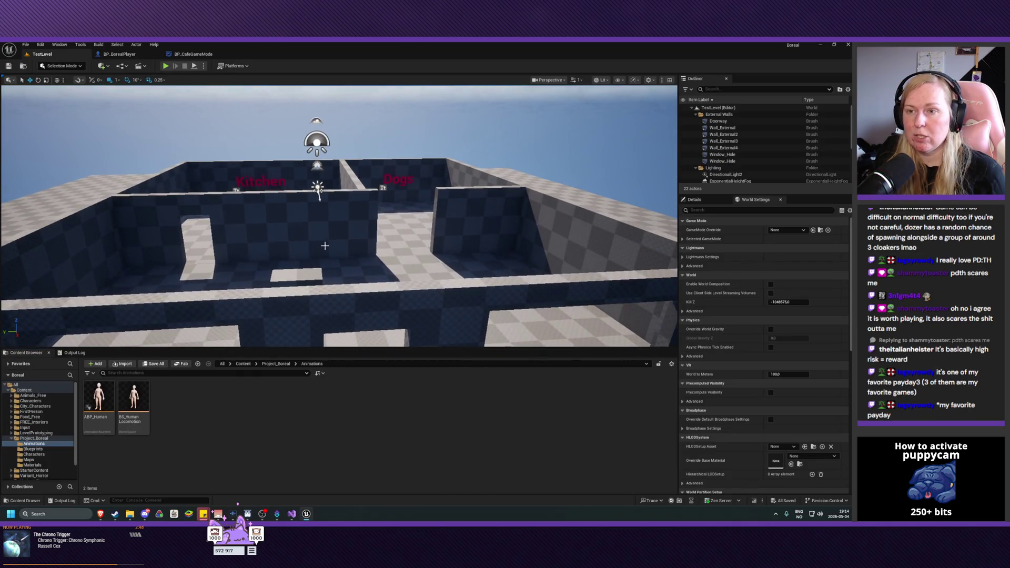
pyautogui.moveTo(325, 247); pyautogui.dragTo(332, 250)
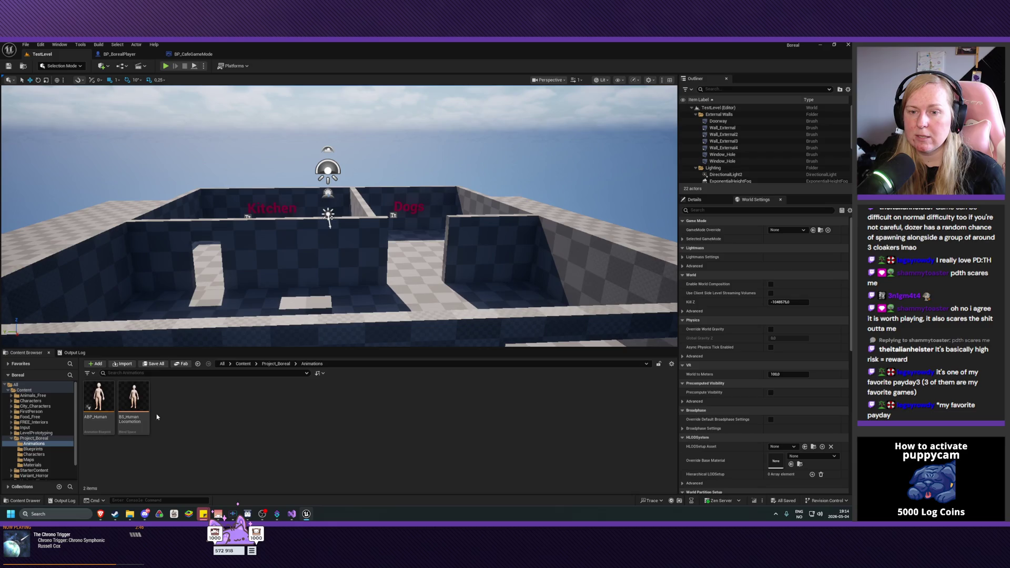
# Step: Open the Project_Boreal Characters folder and move the viewport for a closer look at the rooms
pyautogui.click(39, 456)
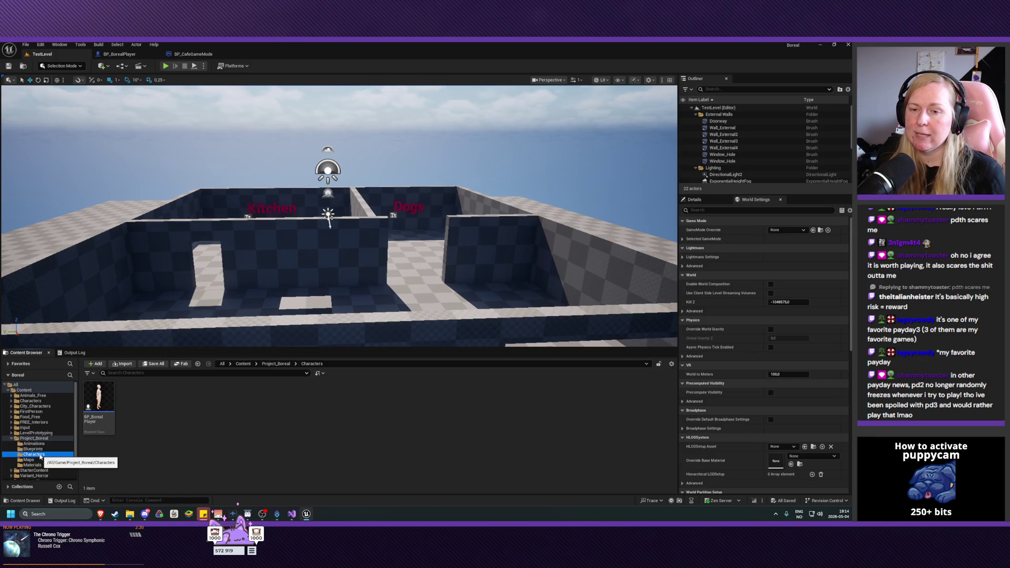
pyautogui.scroll(5, 271, 300)
pyautogui.moveTo(295, 279); pyautogui.dragTo(296, 279)
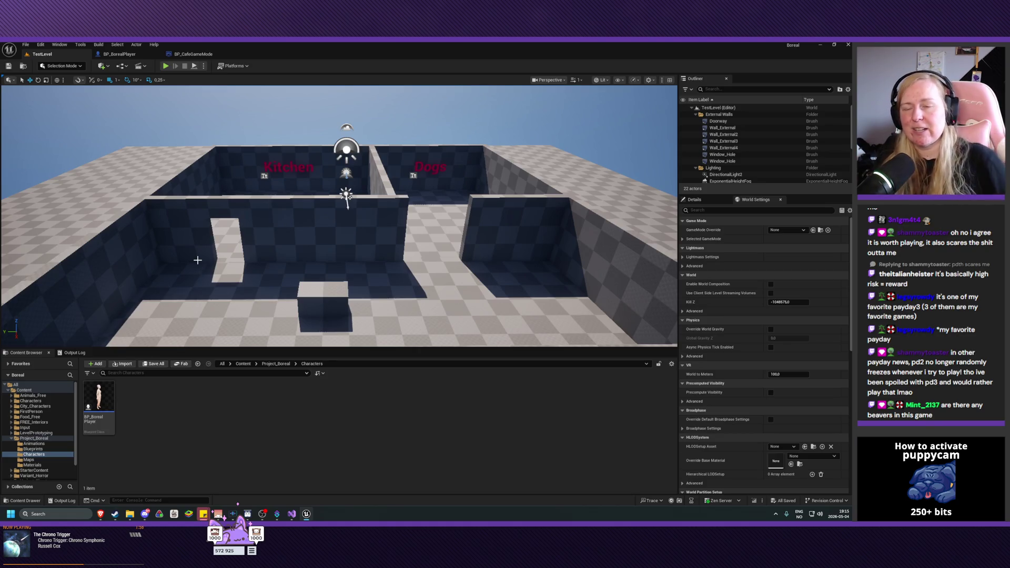
pyautogui.moveTo(393, 277)
pyautogui.mouseDown()
pyautogui.moveTo(393, 298)
pyautogui.moveTo(393, 283)
pyautogui.mouseUp()
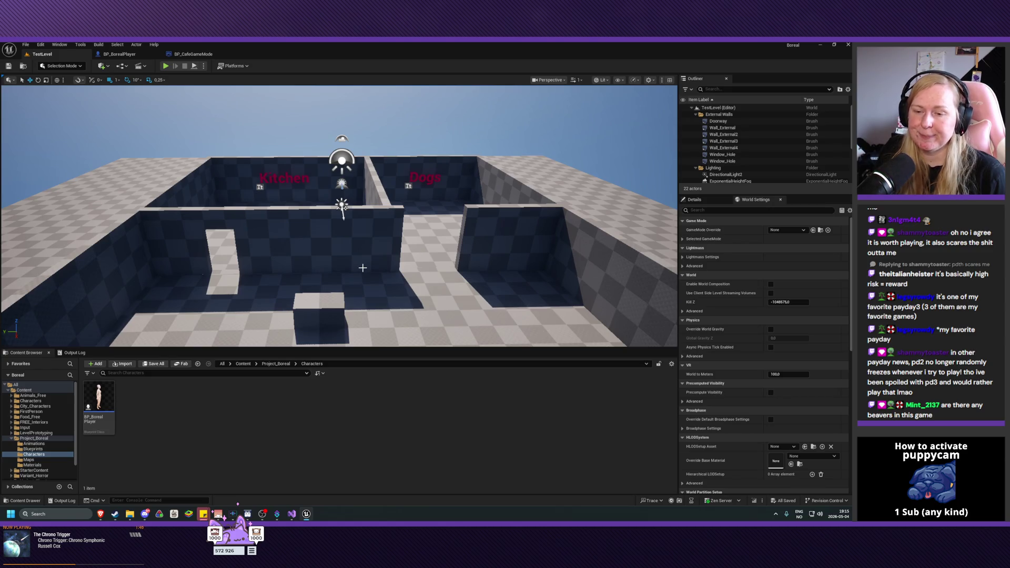
pyautogui.moveTo(321, 262)
pyautogui.mouseDown()
pyautogui.moveTo(324, 216)
pyautogui.moveTo(326, 295)
pyautogui.moveTo(311, 242)
pyautogui.moveTo(315, 258)
pyautogui.mouseUp()
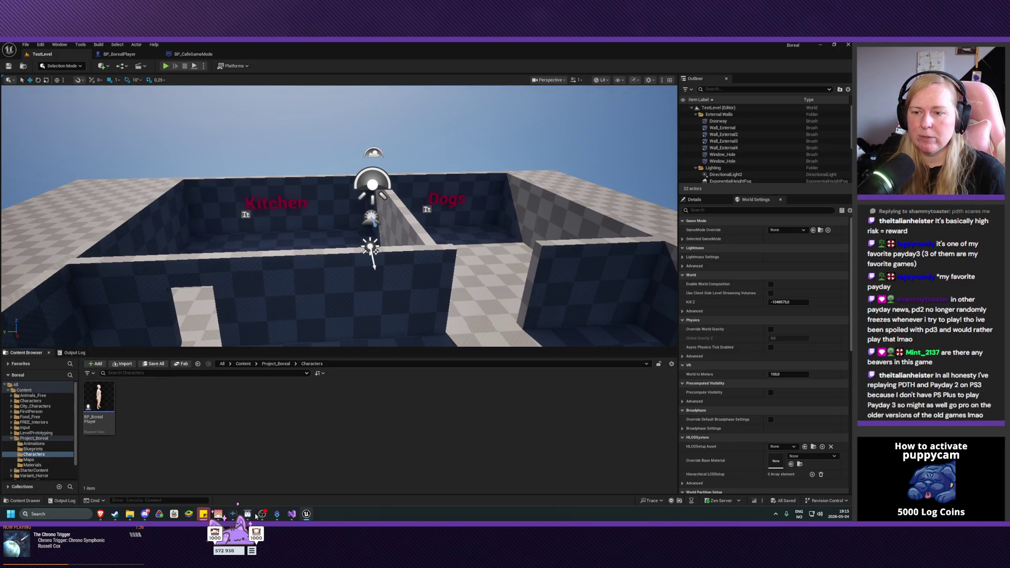
# Step: Switch to Visual Studio to view the BorealCharacter code, then return to the Unreal Editor
pyautogui.click(289, 517)
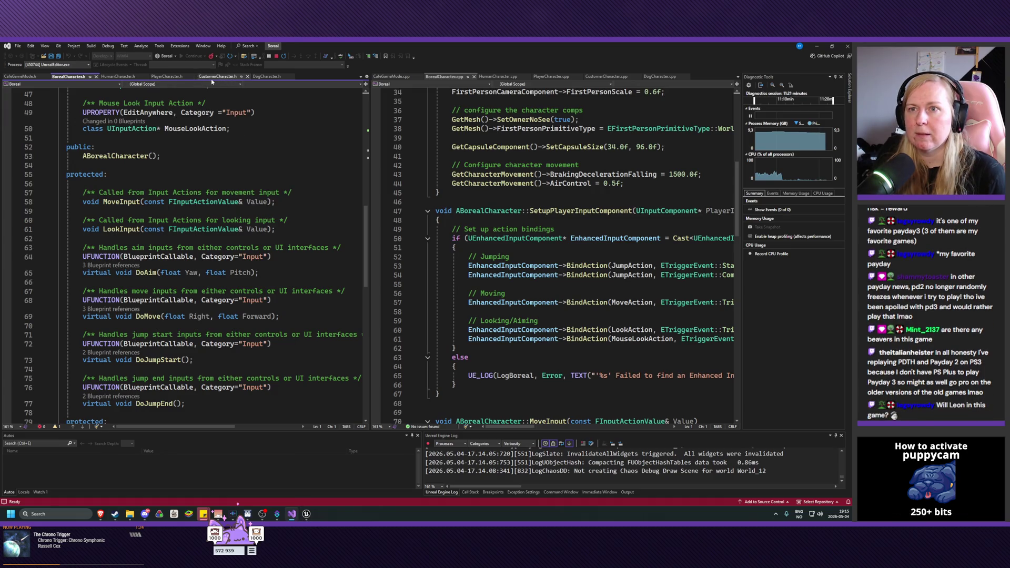
pyautogui.click(308, 514)
# Step: Create Blueprint class BP_Customer with CustomerCharacter as its parent in the Characters folder
pyautogui.rightClick(156, 418)
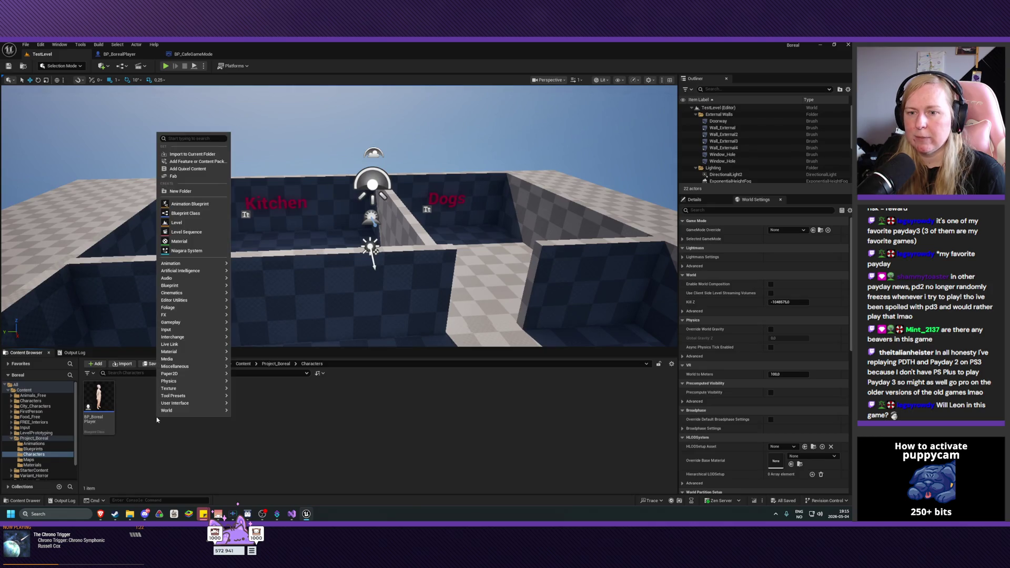
pyautogui.click(185, 214)
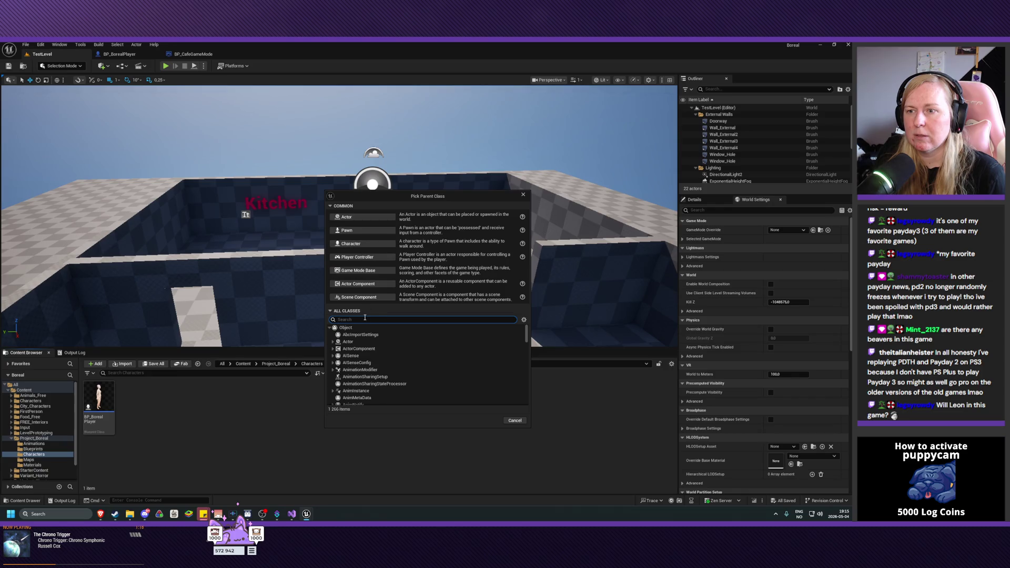
pyautogui.write('custome')
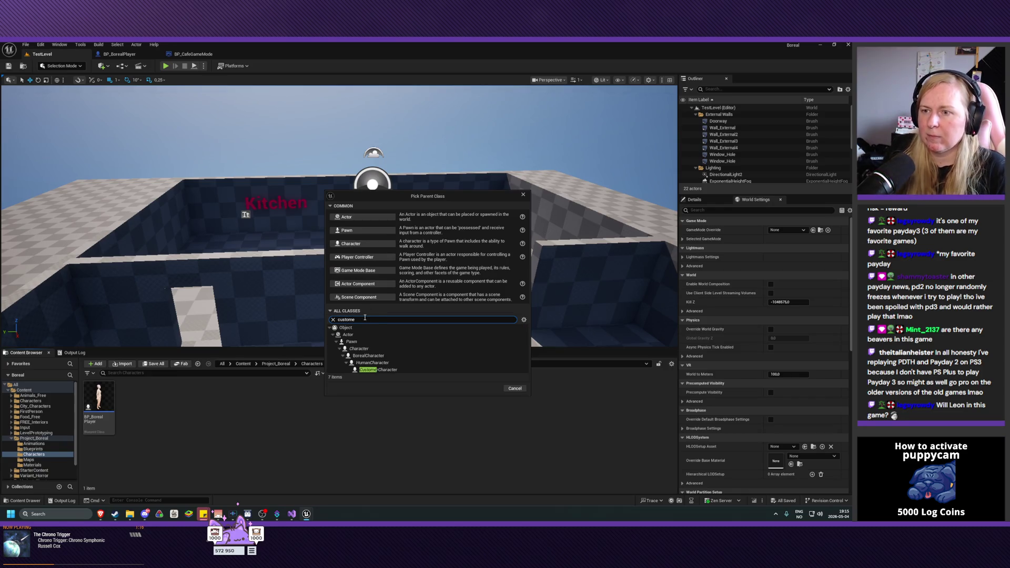
pyautogui.click(390, 370)
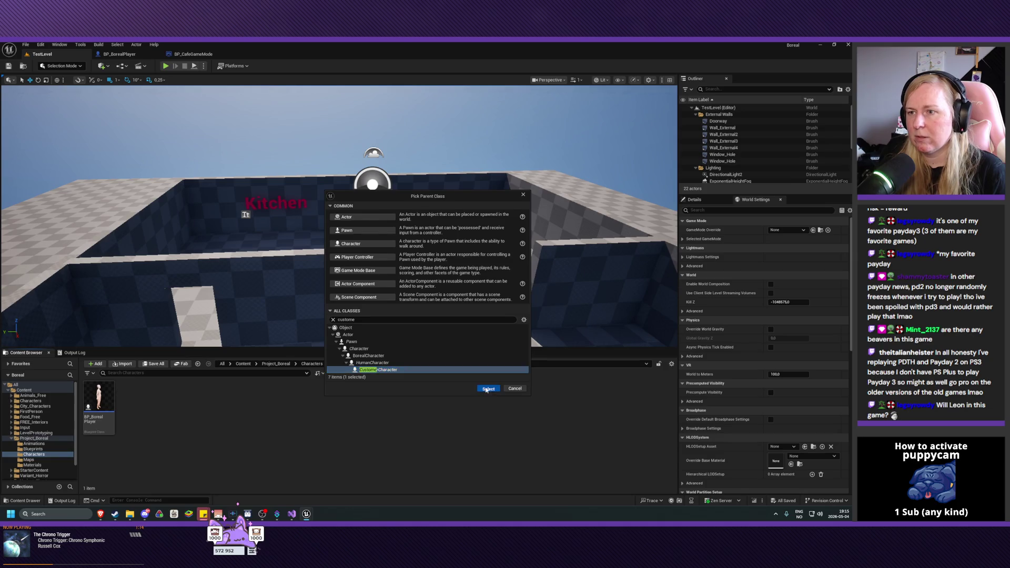
pyautogui.click(488, 390)
pyautogui.write('BP_Customer')
pyautogui.press('Return')
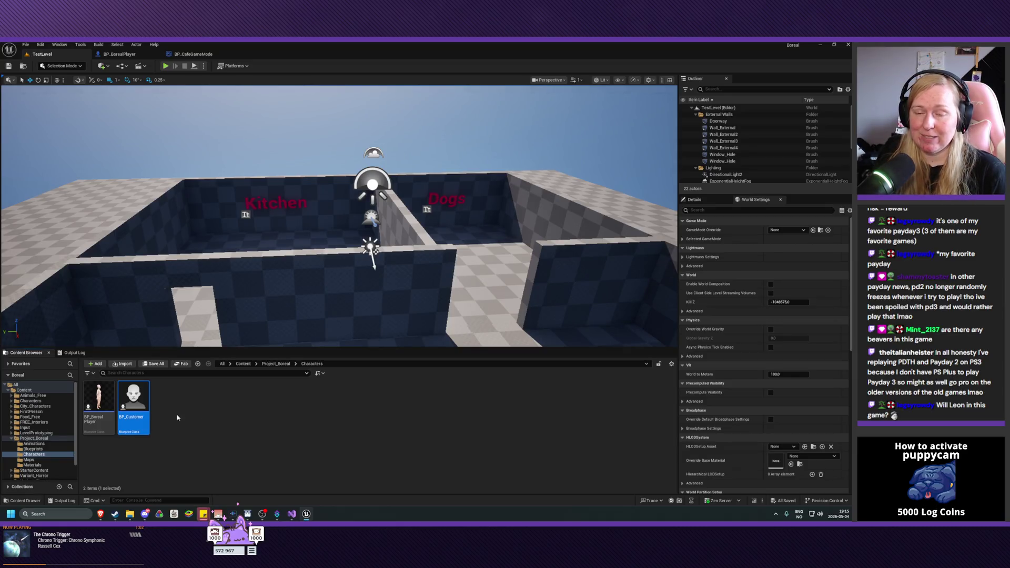
# Step: Open BP_Customer, dock it in the main editor tab bar, and select its mesh component
pyautogui.doubleClick(134, 400)
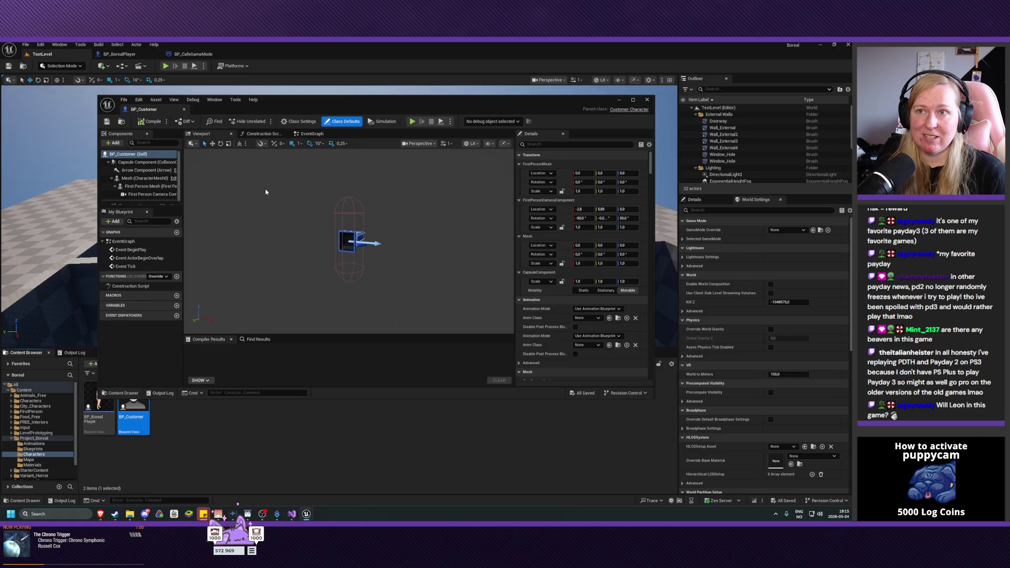
pyautogui.moveTo(163, 109)
pyautogui.mouseDown()
pyautogui.moveTo(216, 55)
pyautogui.moveTo(252, 57)
pyautogui.mouseUp()
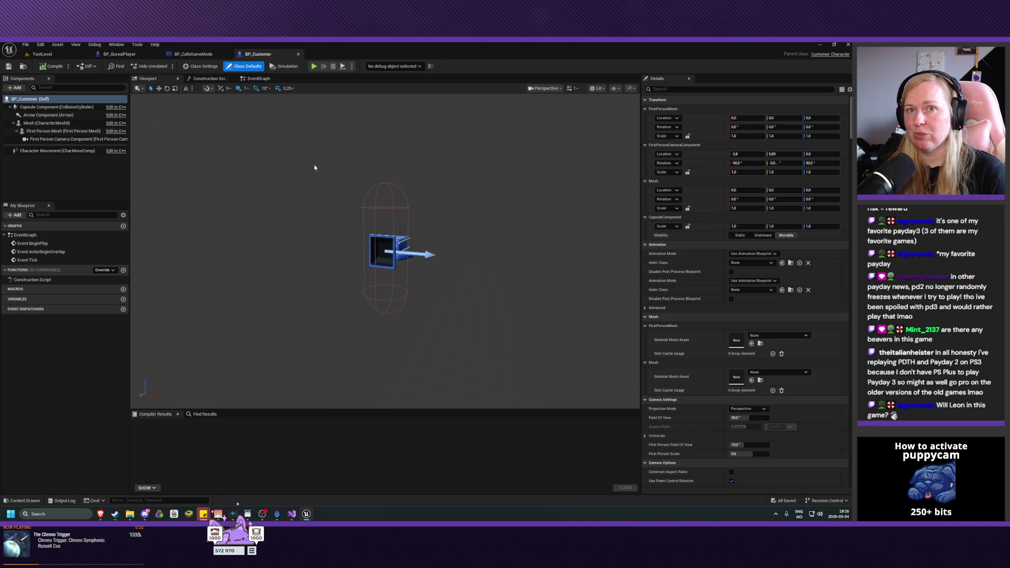
pyautogui.moveTo(327, 194); pyautogui.dragTo(448, 200)
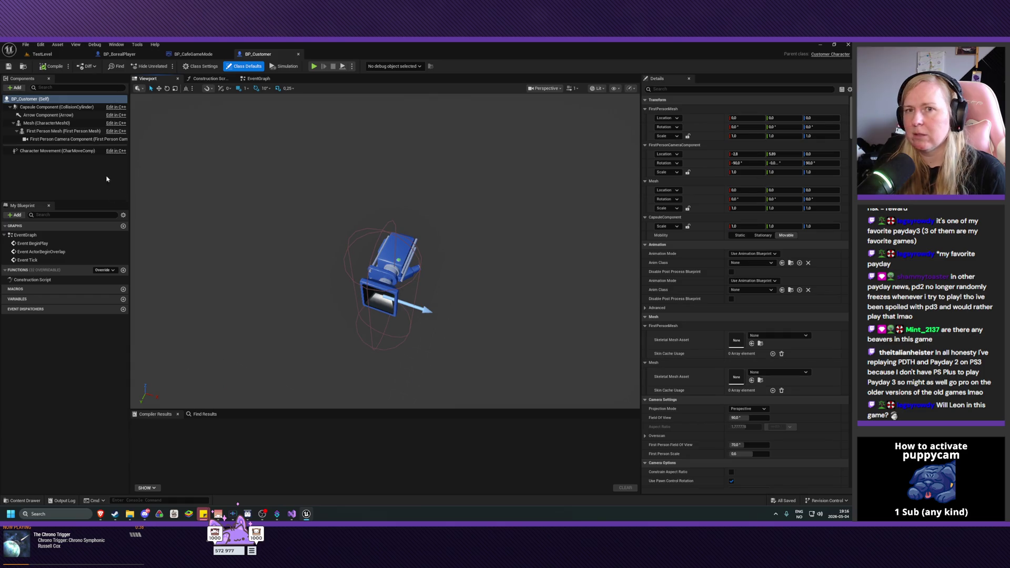
pyautogui.click(46, 123)
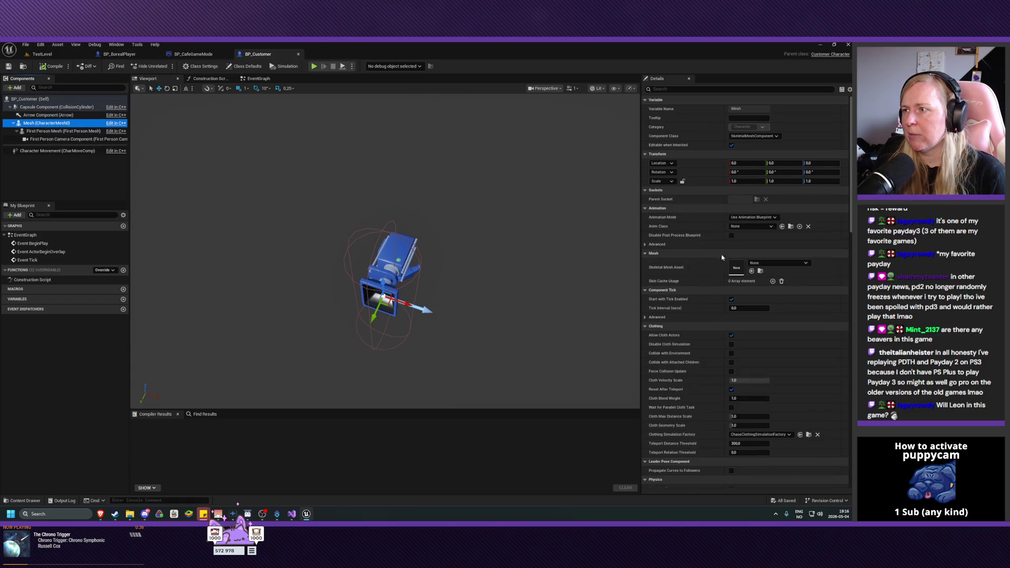
# Step: Search the Skeletal Mesh Asset list for 'adu' and then 'skel'
pyautogui.click(778, 263)
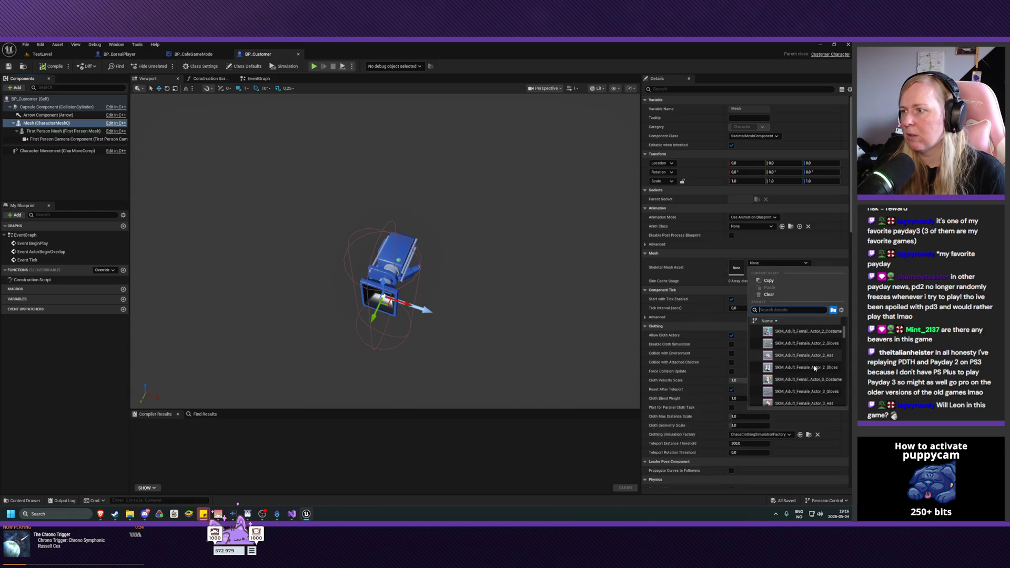
pyautogui.write('adu')
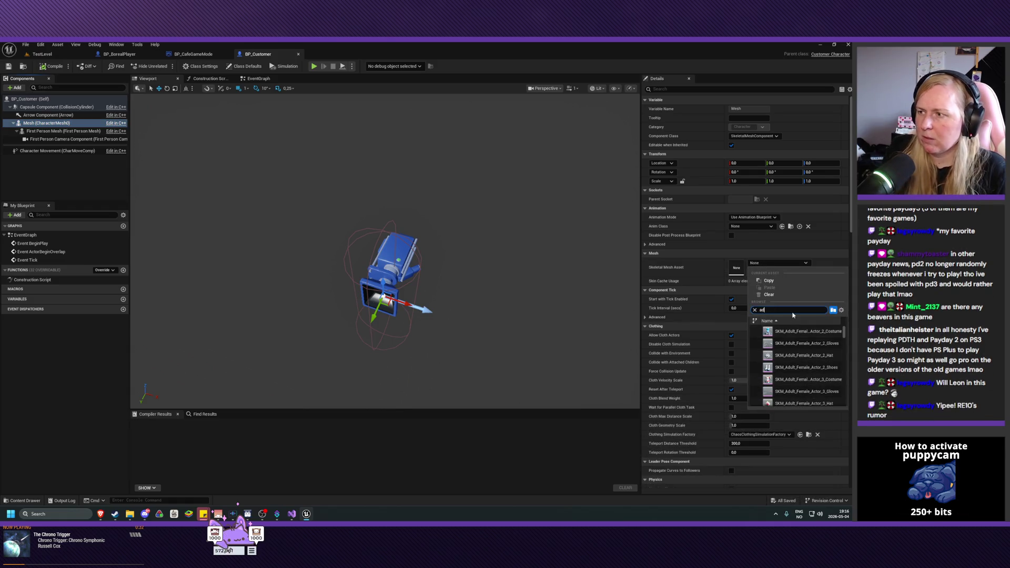
pyautogui.press('BackSpace')
pyautogui.press('BackSpace')
pyautogui.press('BackSpace')
pyautogui.write('s')
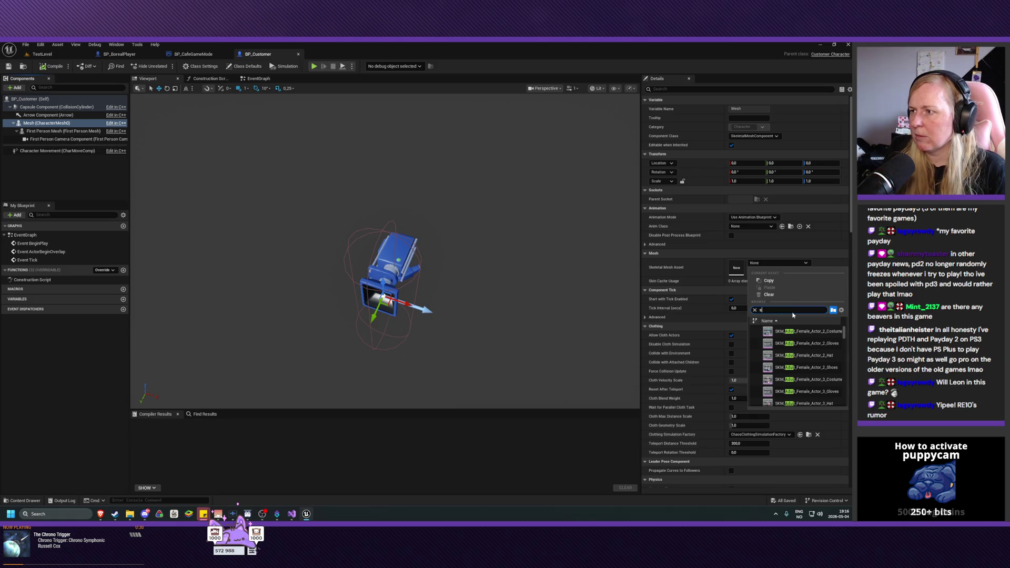
pyautogui.write('kel_')
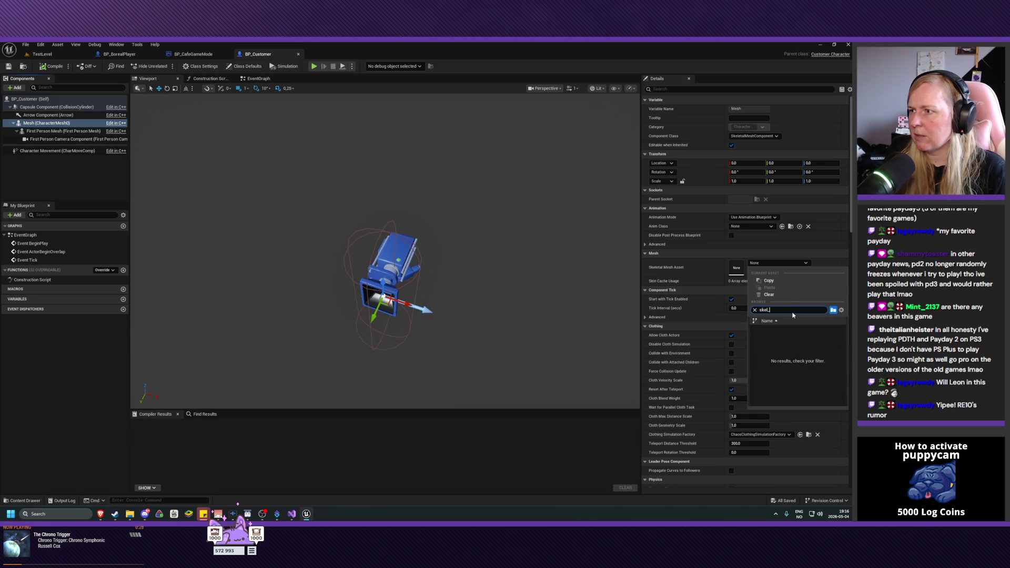
pyautogui.press('BackSpace')
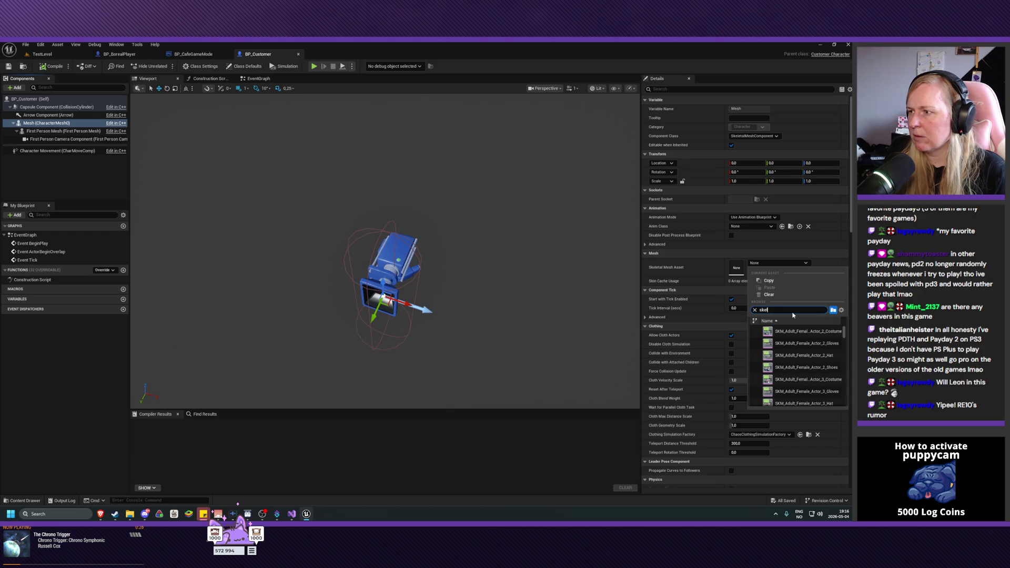
# Step: Scroll through the skeletal mesh results, then move to the BP_BorealPlayer Blueprint
pyautogui.scroll(-2, 807, 351)
pyautogui.scroll(-5, 806, 351)
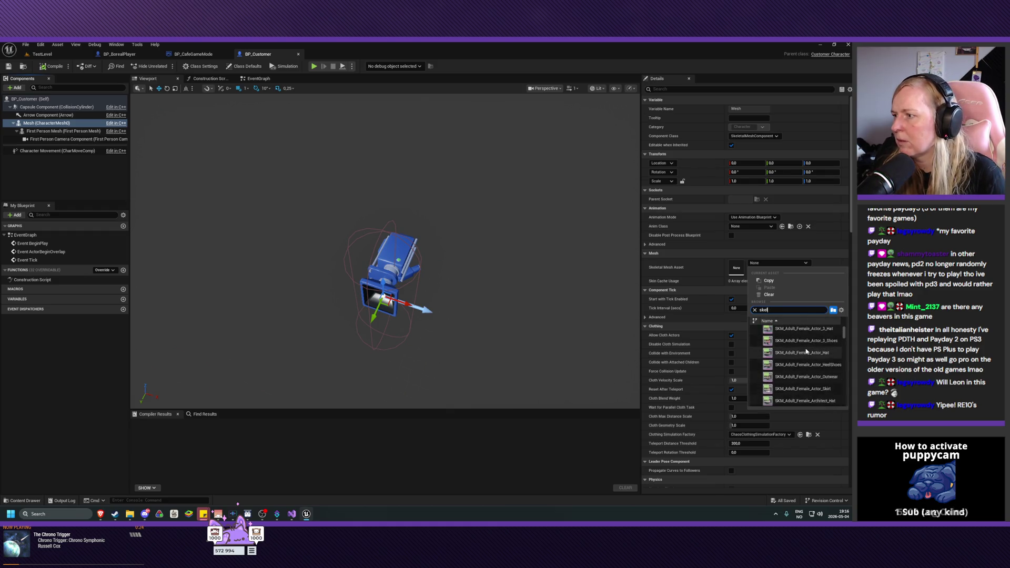
pyautogui.scroll(-5, 809, 350)
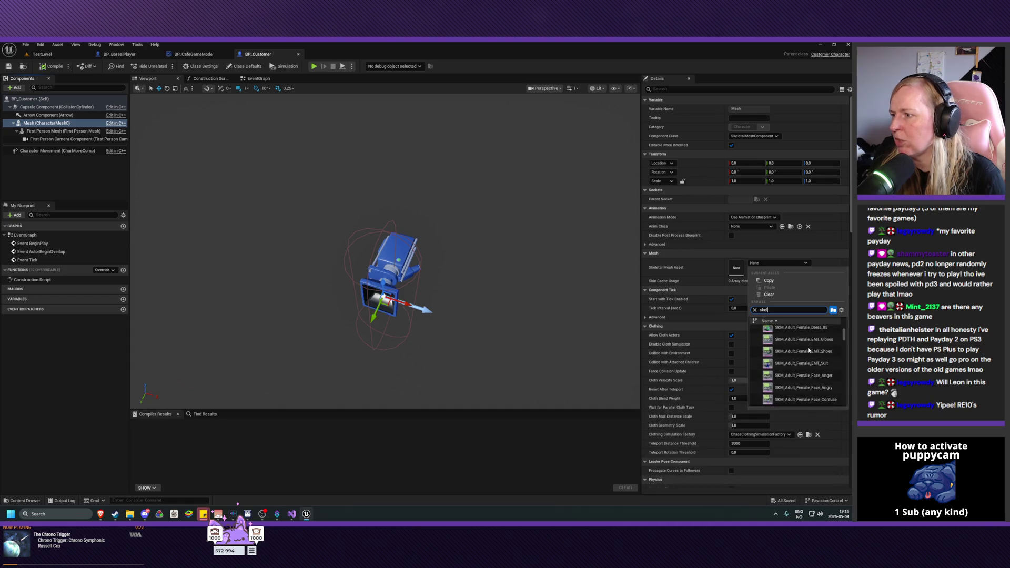
pyautogui.scroll(-5, 808, 349)
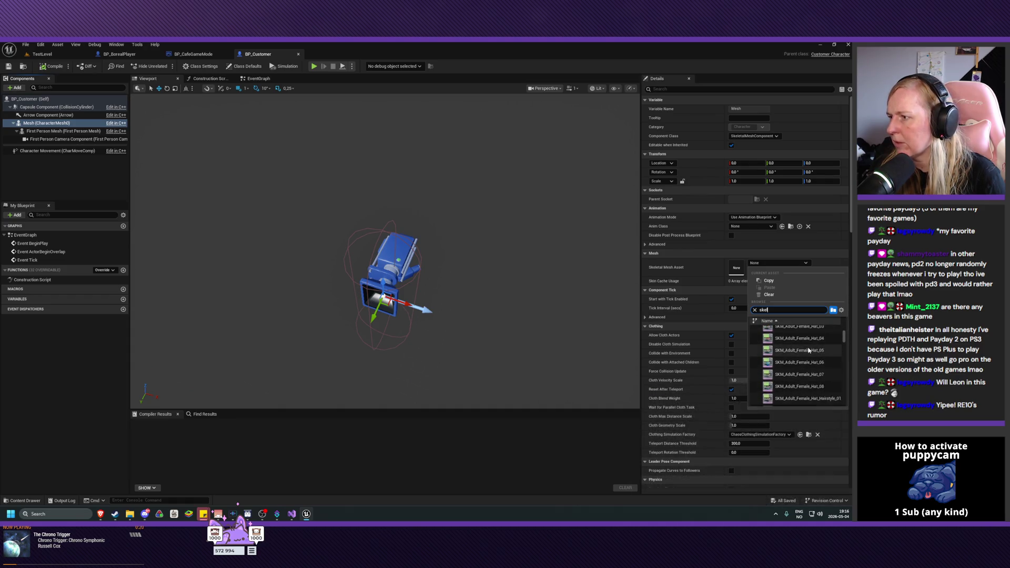
pyautogui.scroll(-5, 809, 350)
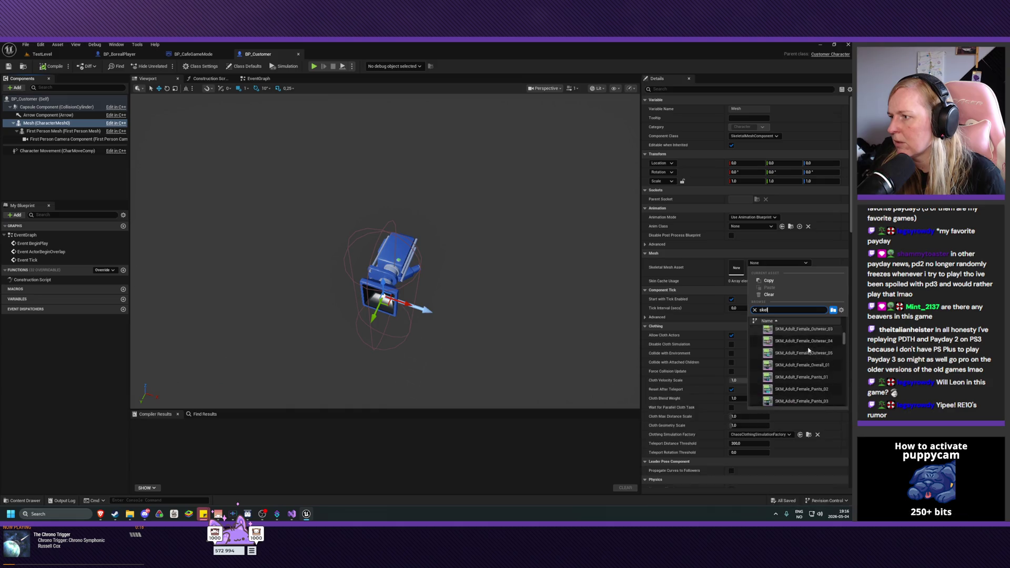
pyautogui.scroll(-3, 808, 350)
pyautogui.scroll(-3, 809, 350)
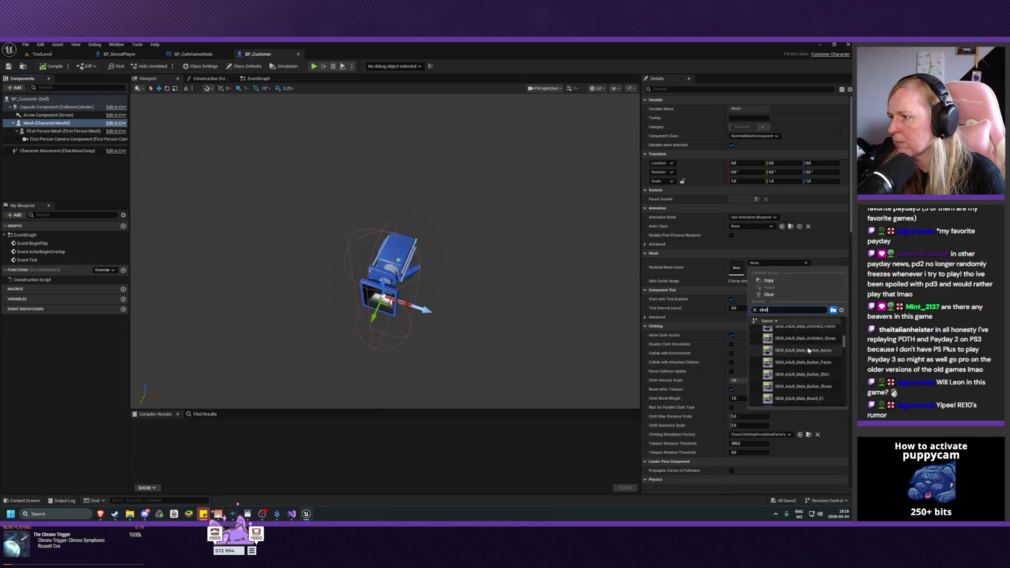
pyautogui.scroll(-3, 809, 350)
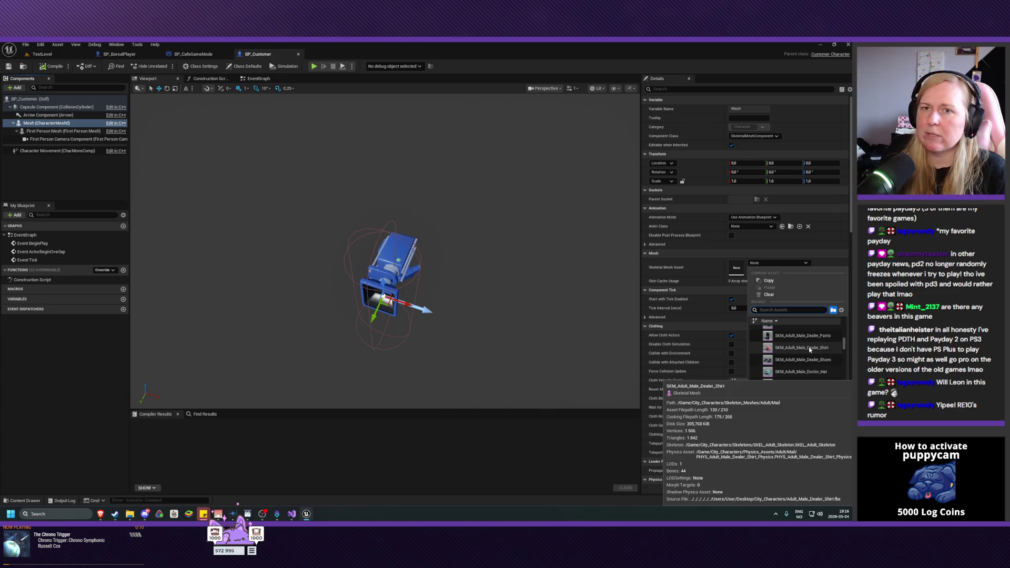
pyautogui.click(120, 54)
# Step: Check BP_BorealPlayer's mesh, reorder the Blueprint tabs, and reopen BP_Customer's mesh asset list
pyautogui.click(295, 77)
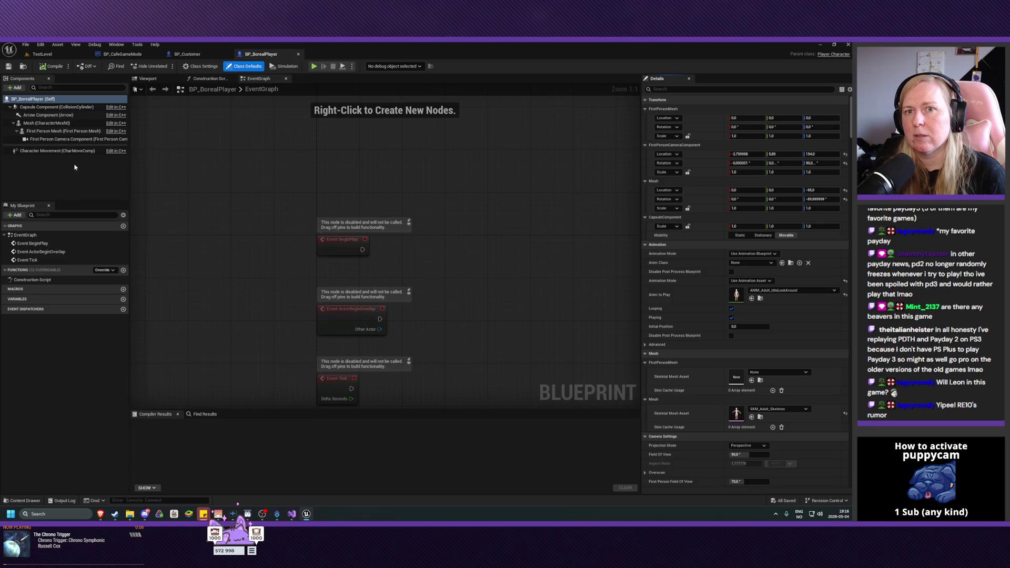
pyautogui.click(47, 123)
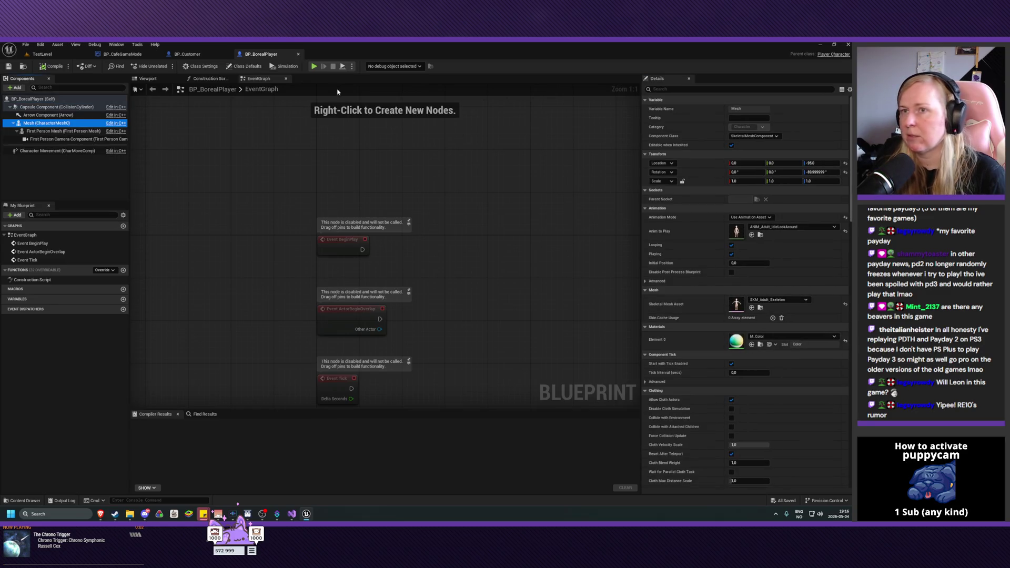
pyautogui.click(179, 56)
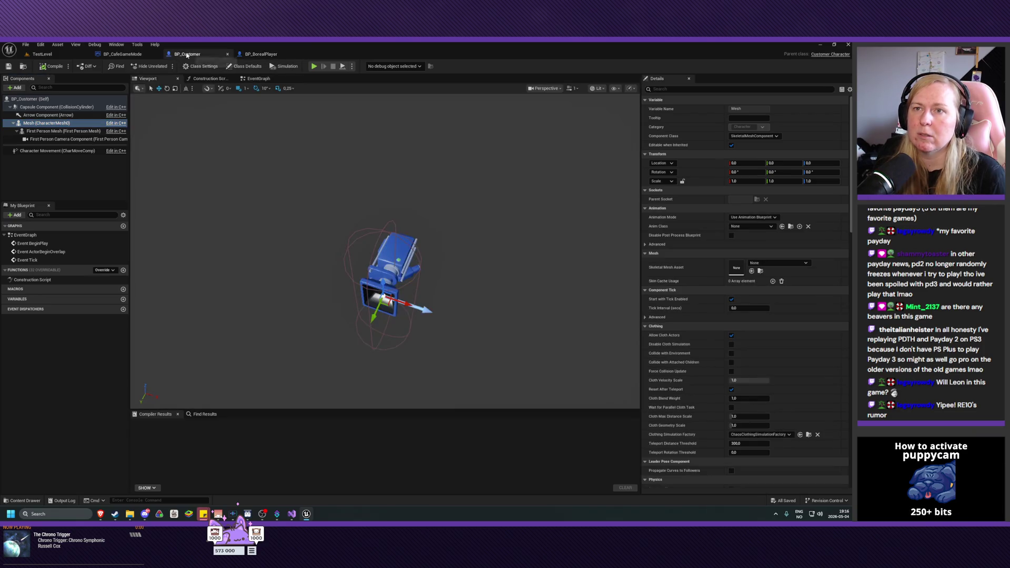
pyautogui.moveTo(179, 57); pyautogui.dragTo(250, 57)
pyautogui.click(179, 57)
pyautogui.moveTo(179, 56); pyautogui.dragTo(120, 55)
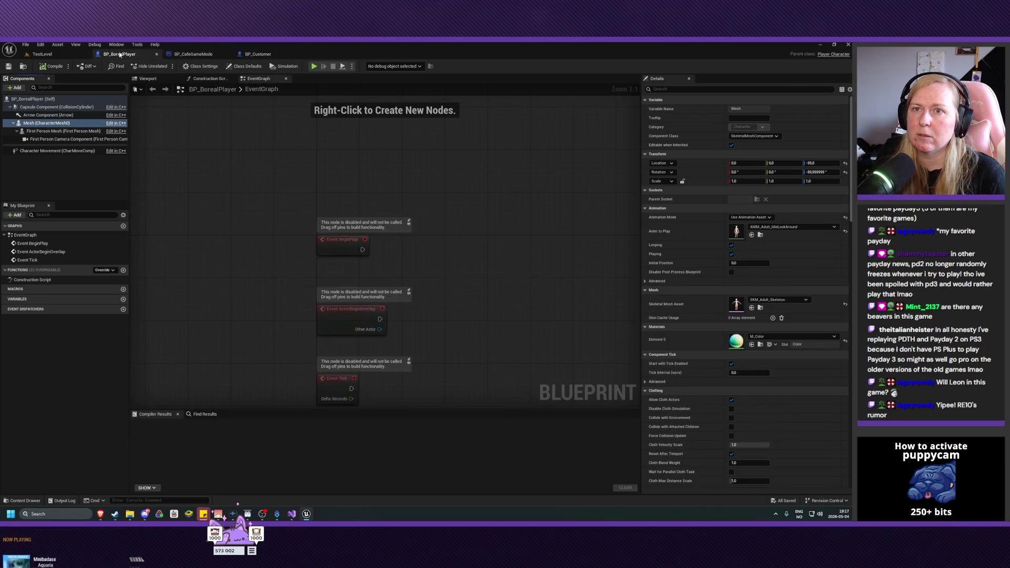
pyautogui.click(258, 54)
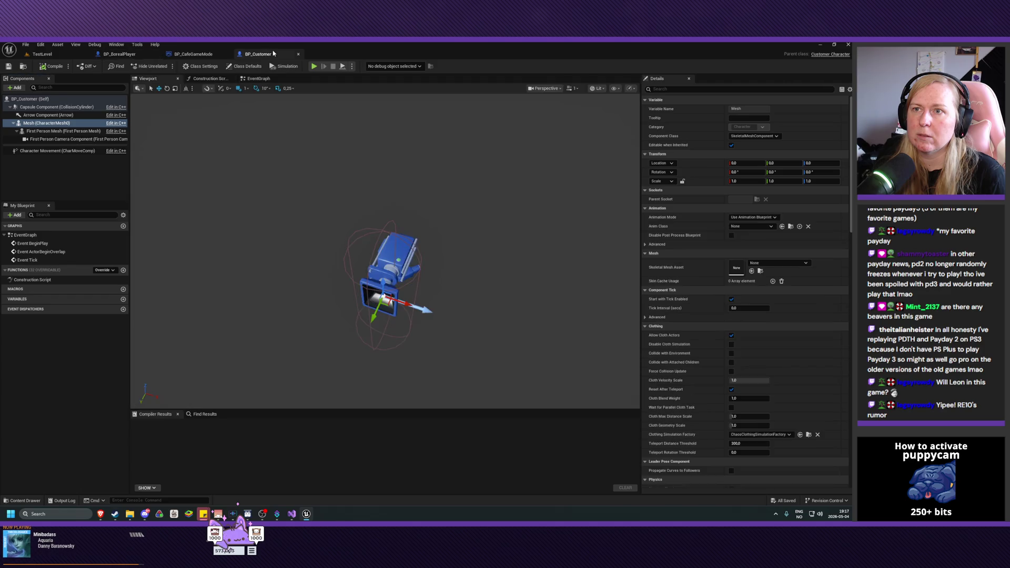
pyautogui.click(775, 264)
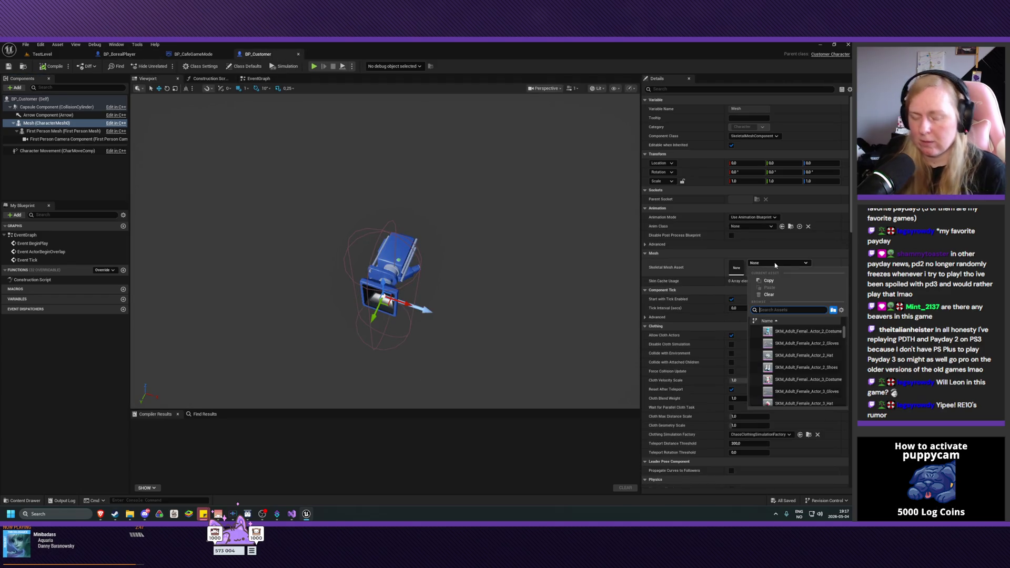
# Step: Assign SKM_Adult_Skeleton to BP_Customer's mesh and lower it into the capsule to Z -78
pyautogui.write('adult_skele')
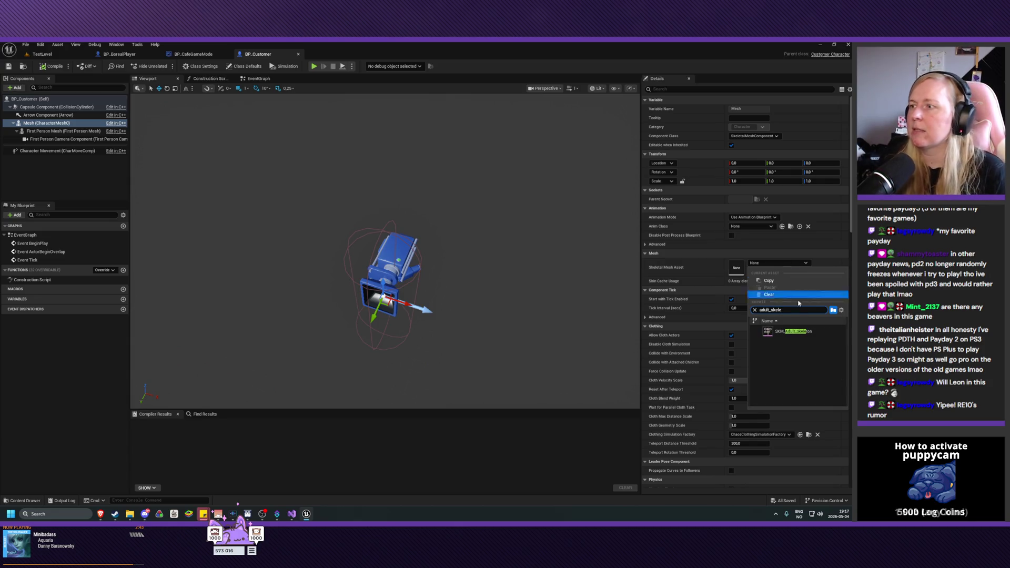
pyautogui.click(793, 331)
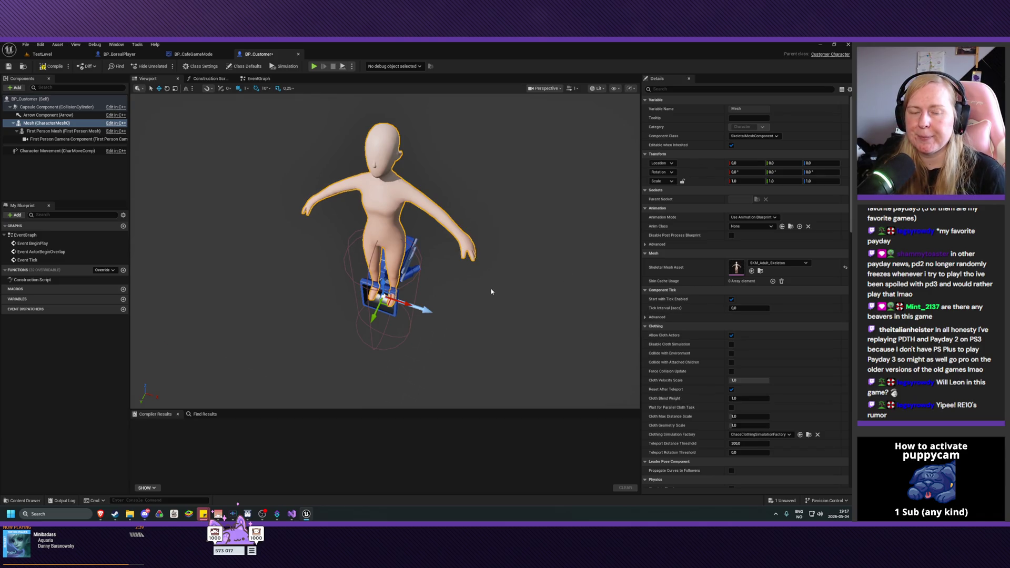
pyautogui.moveTo(486, 302)
pyautogui.mouseDown()
pyautogui.moveTo(463, 303)
pyautogui.moveTo(463, 273)
pyautogui.moveTo(464, 311)
pyautogui.mouseUp()
pyautogui.scroll(3, 369, 237)
pyautogui.moveTo(344, 294); pyautogui.dragTo(344, 363)
pyautogui.scroll(-5, 506, 249)
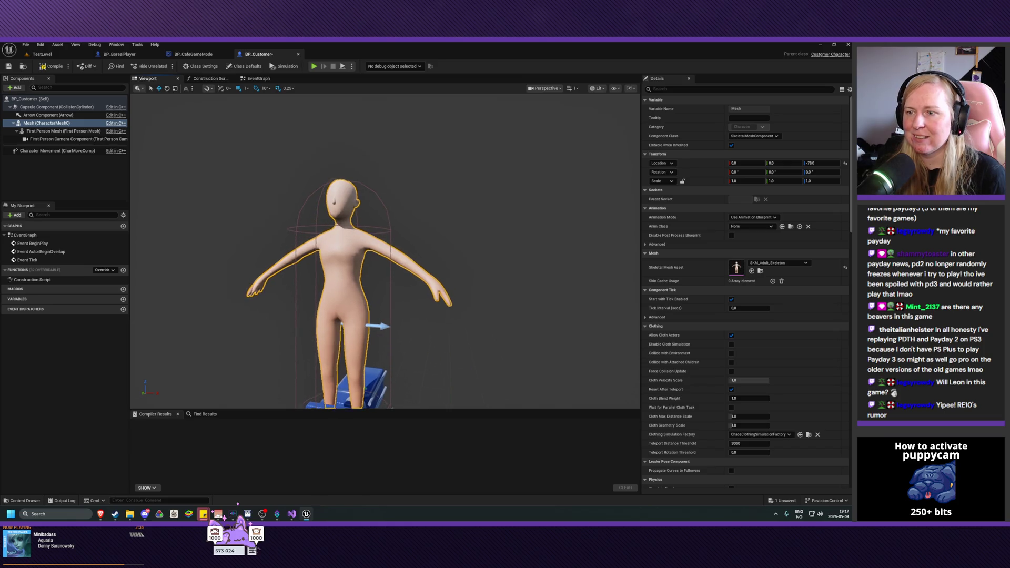
# Step: In the Left view, lower the mannequin to about Z -90 and save BP_Customer
pyautogui.click(545, 88)
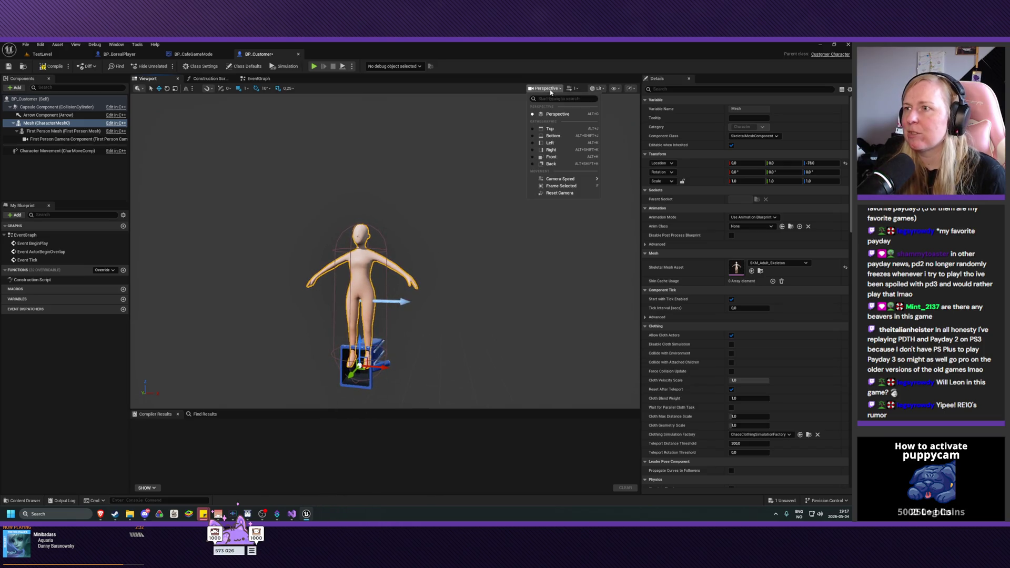
pyautogui.click(542, 139)
pyautogui.scroll(5, 391, 273)
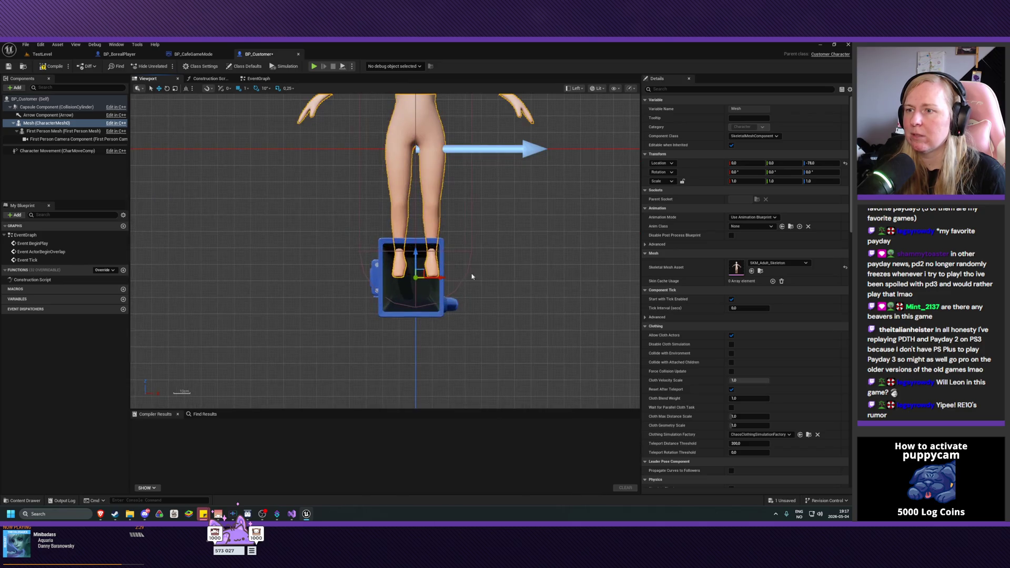
pyautogui.moveTo(414, 241); pyautogui.dragTo(423, 281)
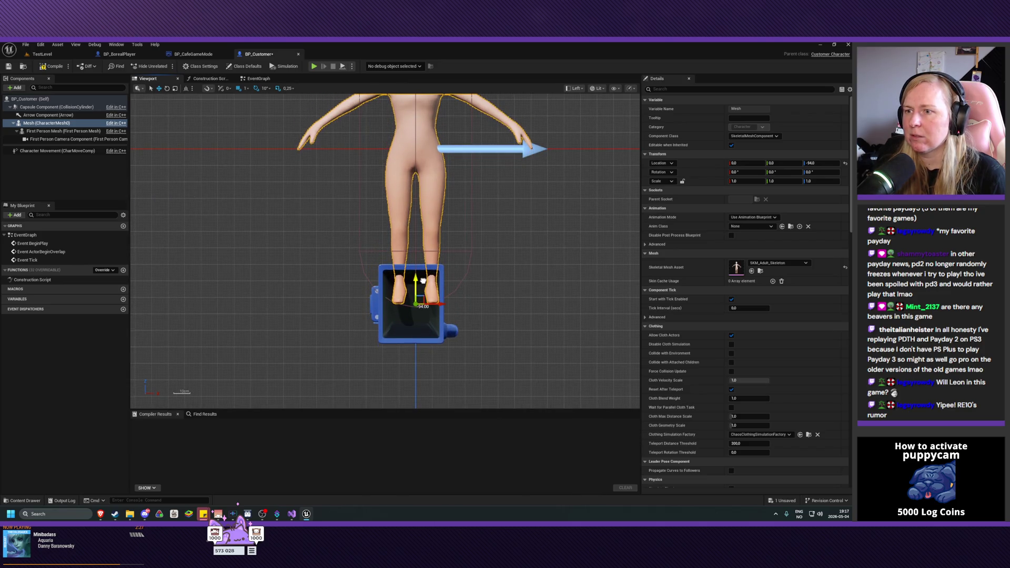
pyautogui.scroll(5, 423, 280)
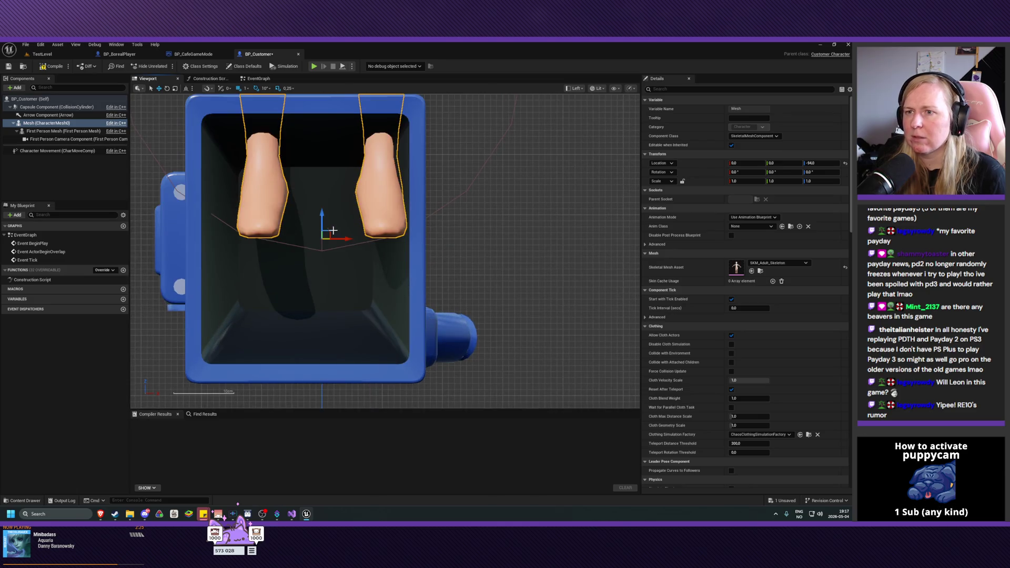
pyautogui.click(322, 223)
pyautogui.moveTo(321, 223); pyautogui.dragTo(323, 229)
pyautogui.moveTo(325, 211); pyautogui.dragTo(323, 226)
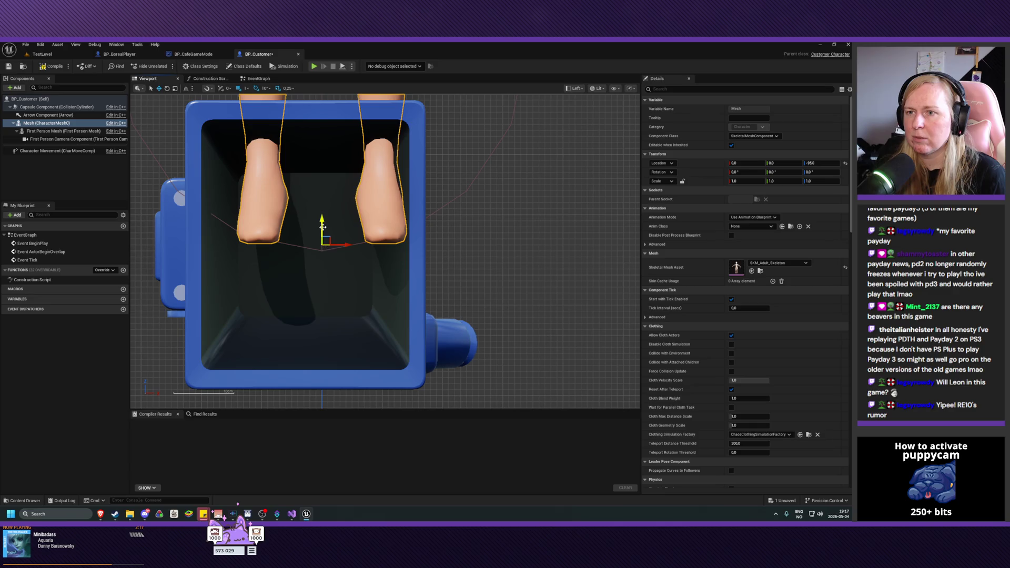
pyautogui.hotkey('ctrl', 's')
# Step: Return to Perspective view and select the mannequin with the rotate tool
pyautogui.click(574, 88)
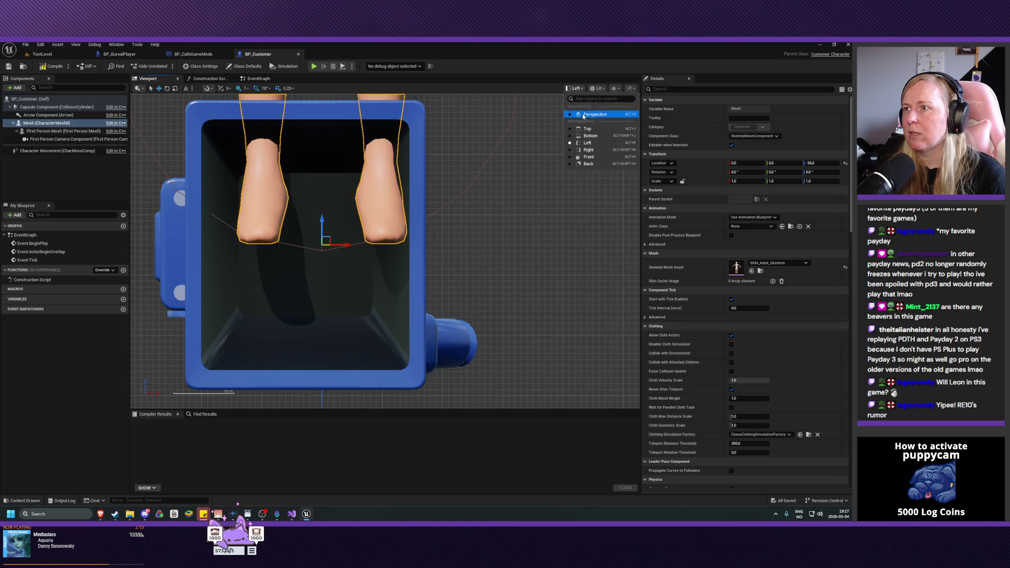
pyautogui.click(584, 114)
pyautogui.press('e')
pyautogui.moveTo(392, 271); pyautogui.dragTo(392, 271)
pyautogui.click(359, 244)
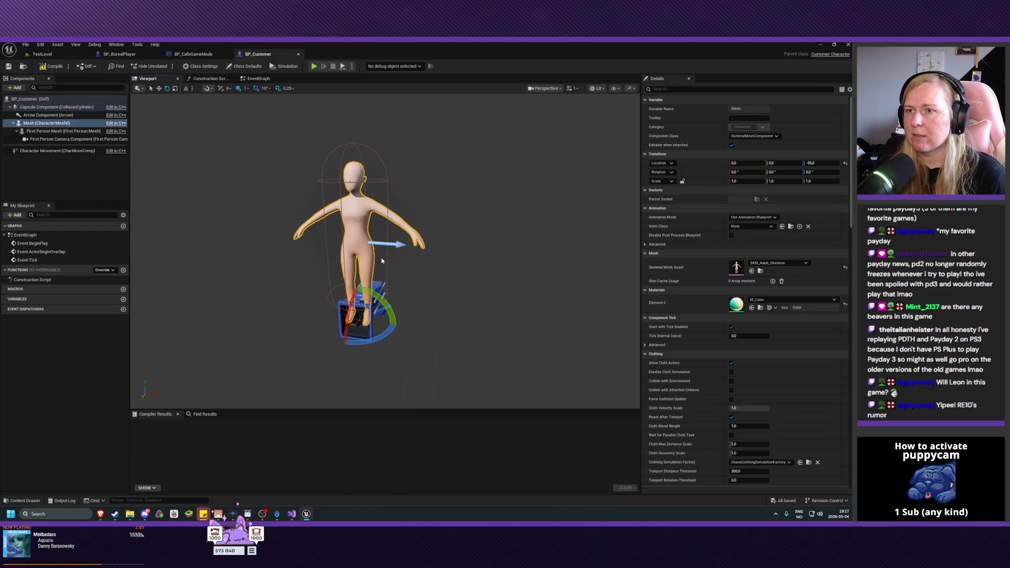
# Step: Turn the mannequin to about -90° yaw, save, and select the First Person Camera component
pyautogui.moveTo(392, 313)
pyautogui.mouseDown()
pyautogui.moveTo(401, 333)
pyautogui.moveTo(440, 321)
pyautogui.moveTo(436, 309)
pyautogui.mouseUp()
pyautogui.hotkey('ctrl', 's')
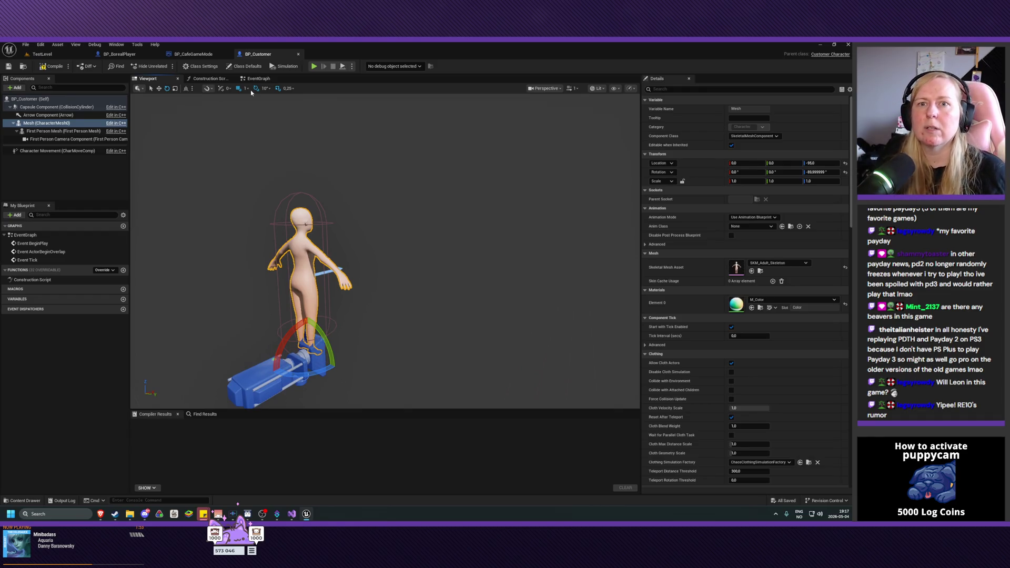
pyautogui.click(50, 140)
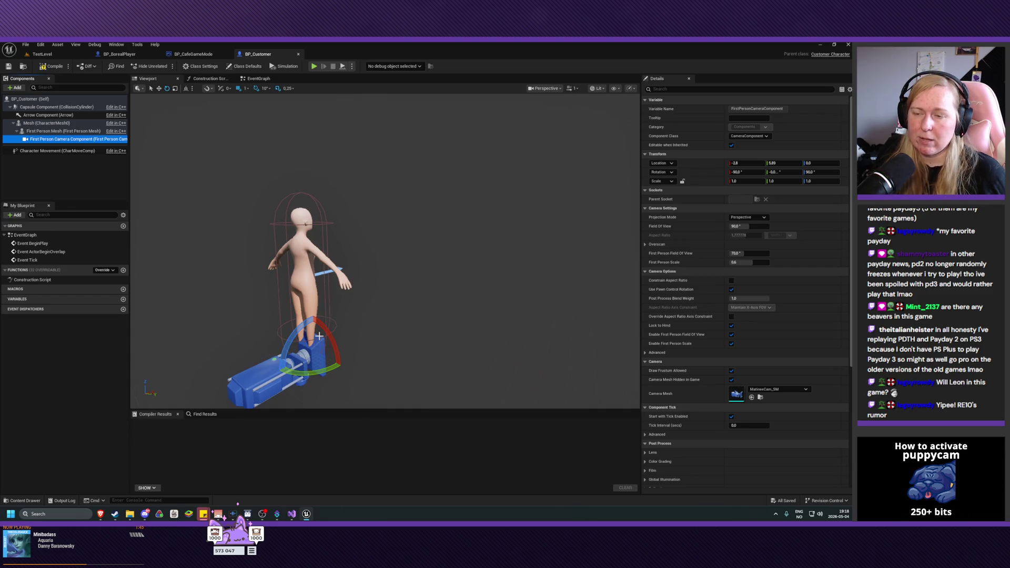
# Step: Roll the first-person camera and raise it above the mannequin's head to Z 163
pyautogui.click(256, 379)
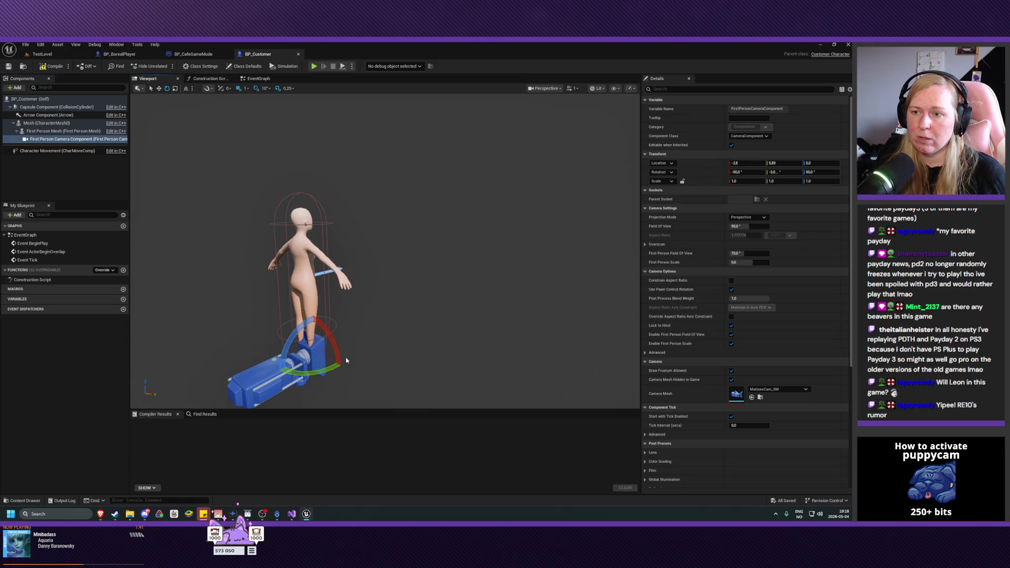
pyautogui.moveTo(345, 361)
pyautogui.mouseDown()
pyautogui.moveTo(316, 390)
pyautogui.moveTo(296, 368)
pyautogui.moveTo(294, 335)
pyautogui.moveTo(312, 315)
pyautogui.mouseUp()
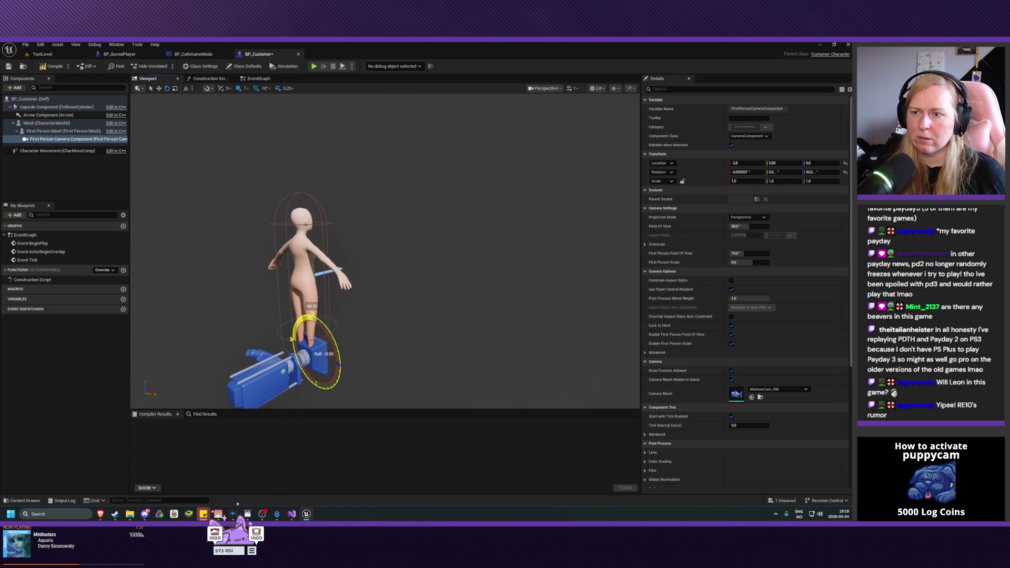
pyautogui.press('w')
pyautogui.moveTo(313, 334); pyautogui.dragTo(310, 203)
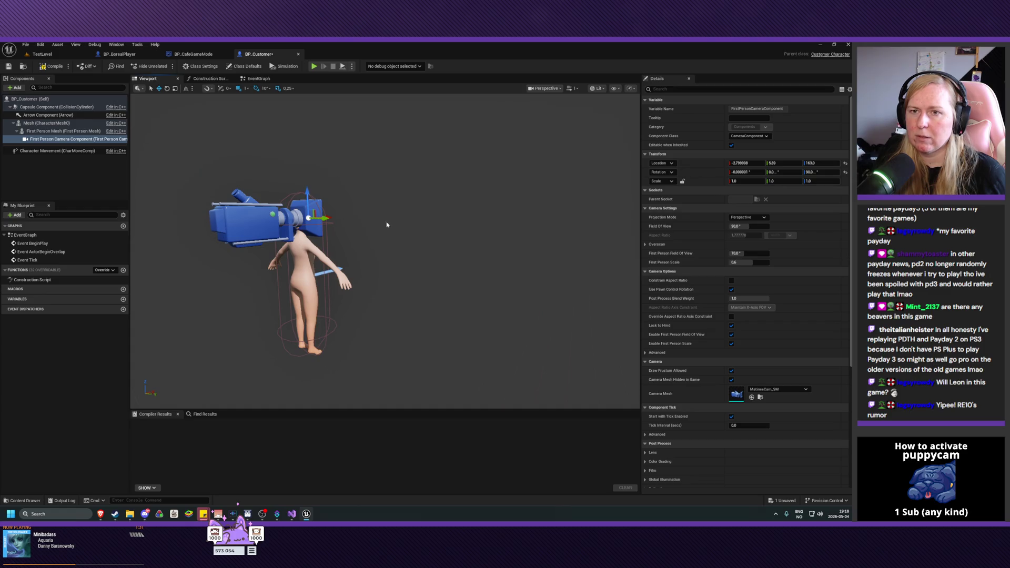
# Step: Compile and save BP_Customer, then view the camera placement from the side
pyautogui.click(53, 67)
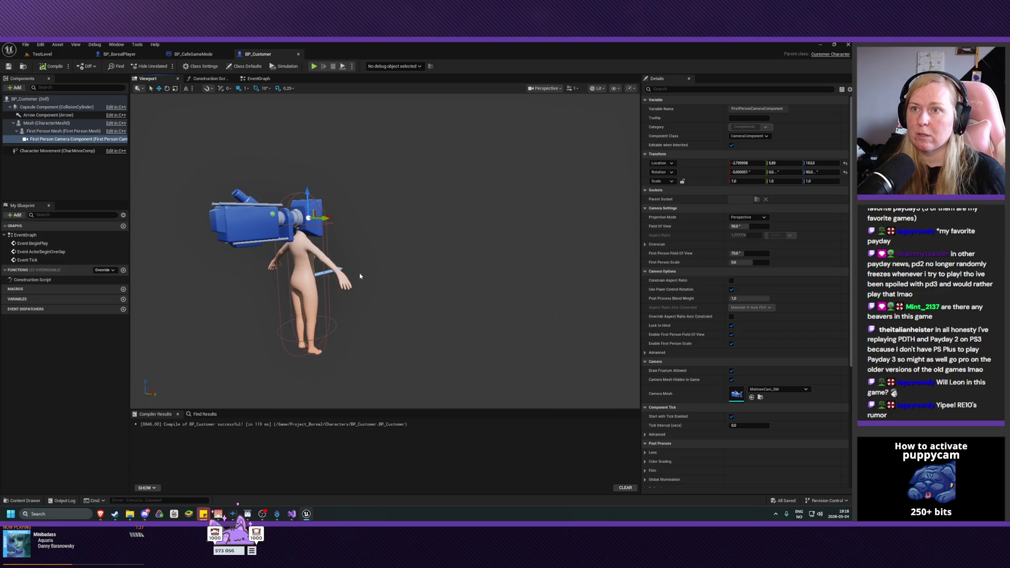
pyautogui.click(9, 66)
pyautogui.moveTo(368, 263); pyautogui.dragTo(405, 256)
pyautogui.moveTo(275, 199)
pyautogui.mouseDown()
pyautogui.moveTo(290, 196)
pyautogui.moveTo(275, 199)
pyautogui.mouseUp()
pyautogui.rightClick(44, 140)
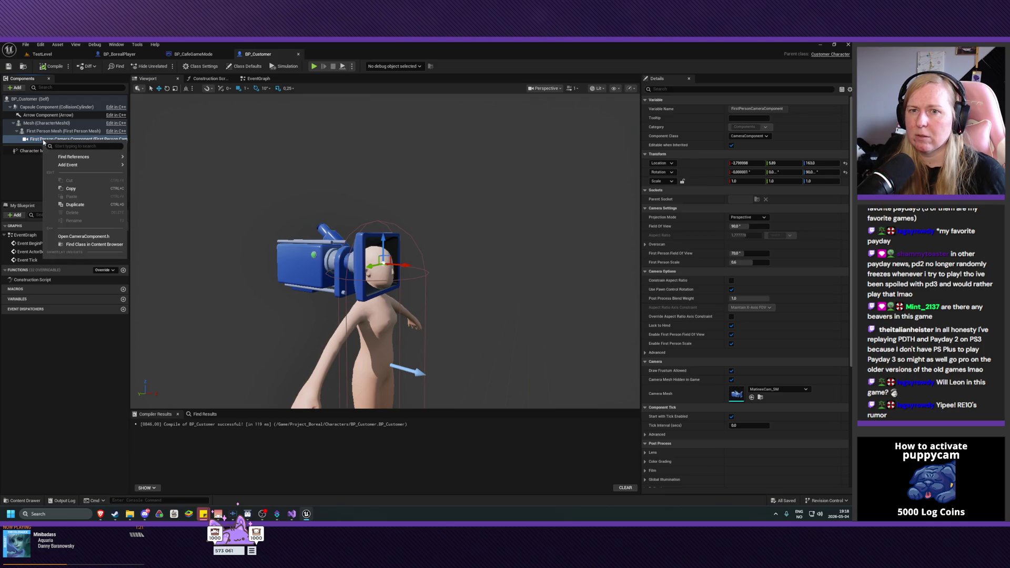
pyautogui.click(35, 147)
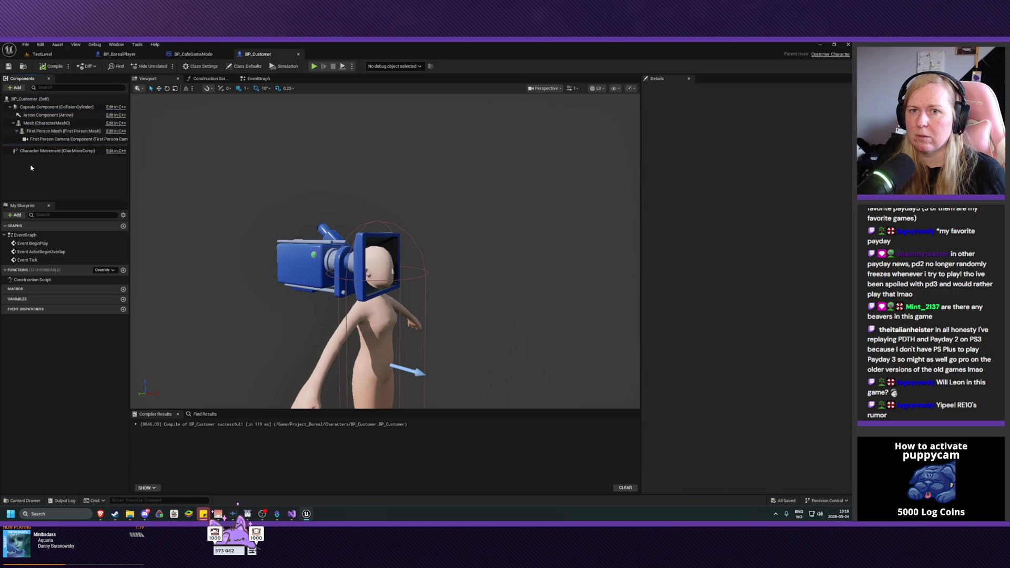
pyautogui.click(37, 124)
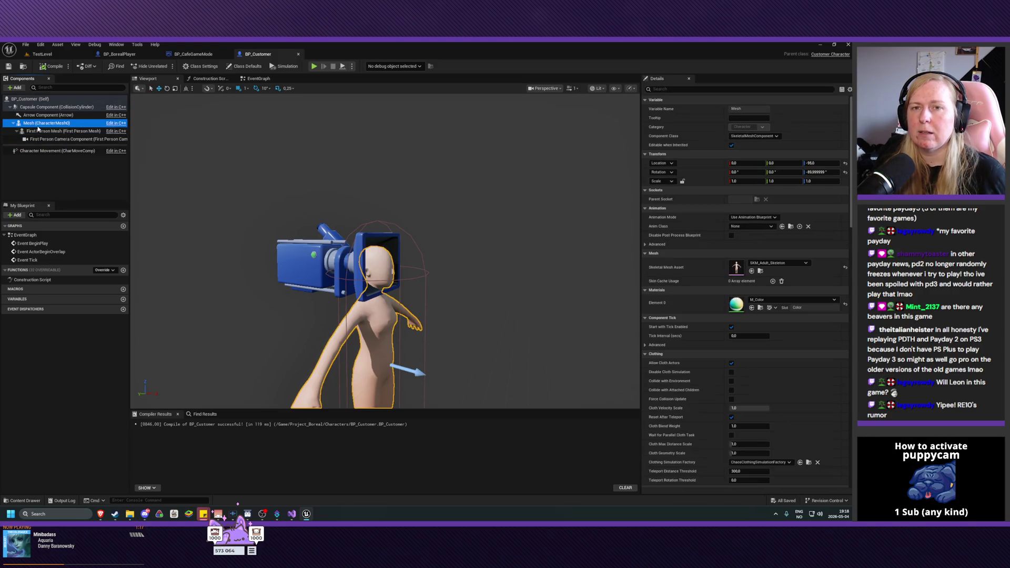
pyautogui.moveTo(385, 263); pyautogui.dragTo(347, 265)
pyautogui.moveTo(424, 296); pyautogui.dragTo(423, 296)
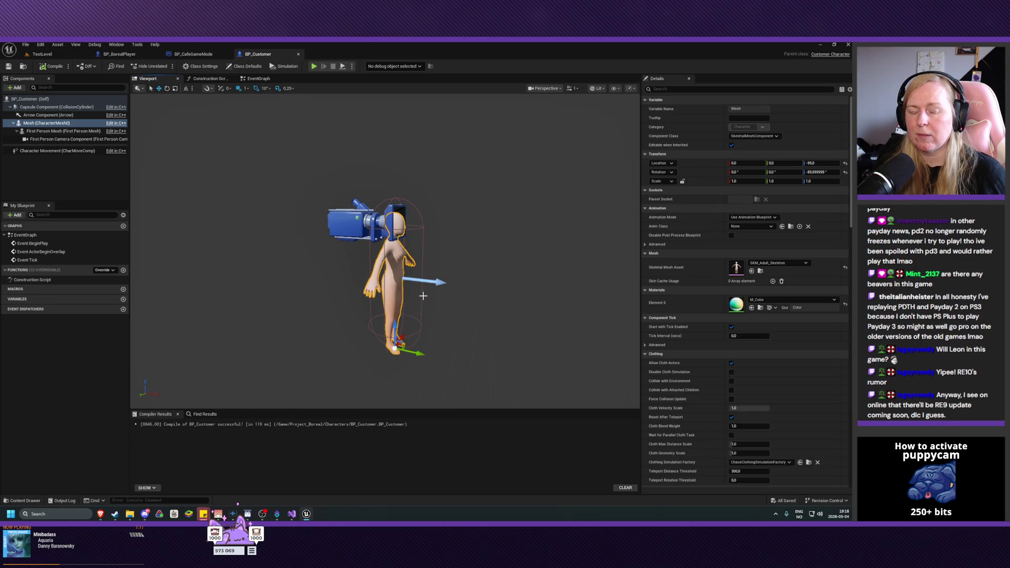
pyautogui.click(423, 296)
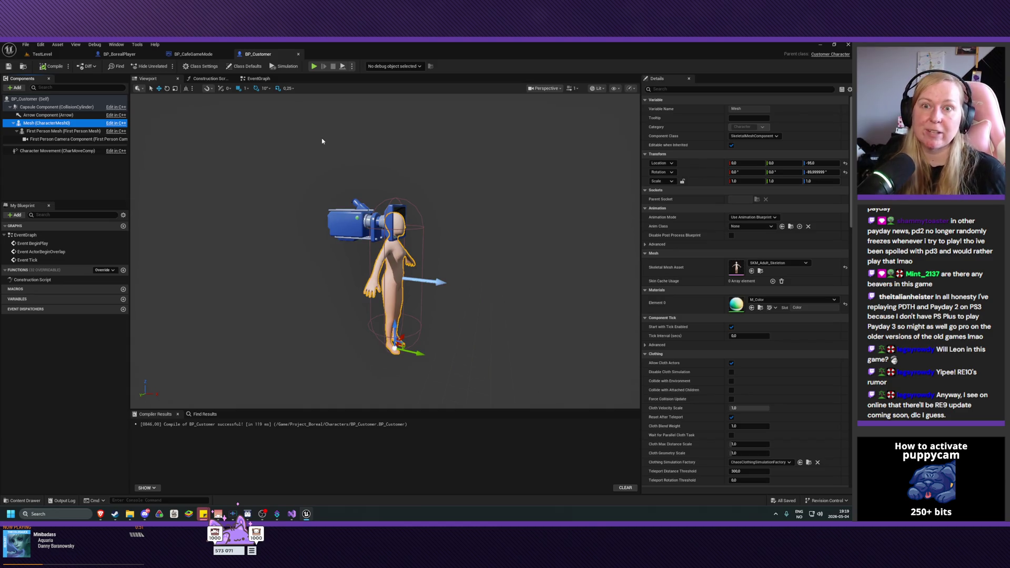
pyautogui.moveTo(327, 292)
pyautogui.mouseDown()
pyautogui.moveTo(266, 252)
pyautogui.moveTo(274, 281)
pyautogui.moveTo(302, 271)
pyautogui.mouseUp()
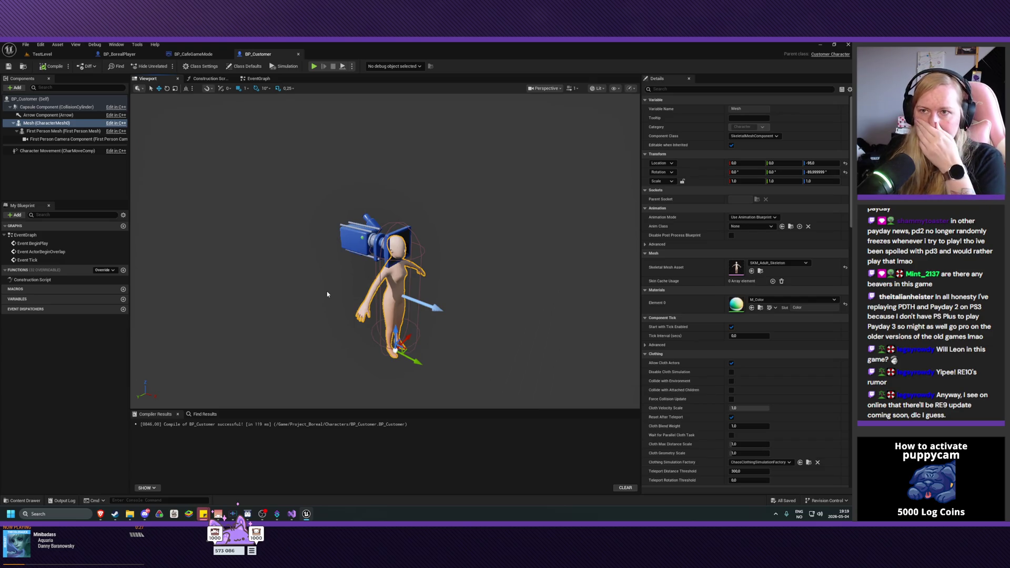
pyautogui.click(361, 293)
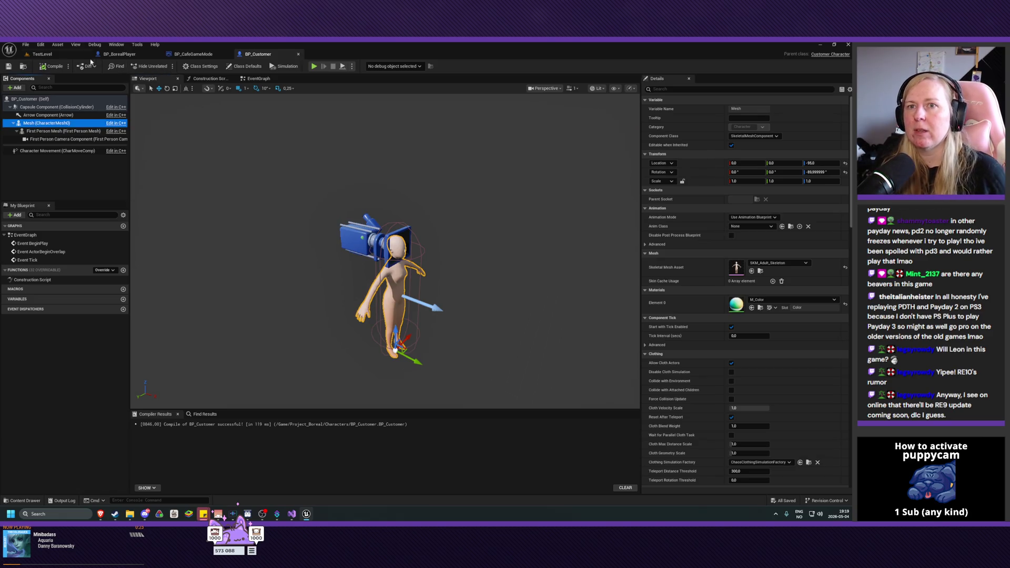
# Step: In TestLevel, move the view into the room and drop a BP_Customer there
pyautogui.click(42, 54)
pyautogui.moveTo(340, 216)
pyautogui.mouseDown()
pyautogui.moveTo(358, 274)
pyautogui.moveTo(308, 254)
pyautogui.mouseUp()
pyautogui.moveTo(133, 400)
pyautogui.mouseDown()
pyautogui.moveTo(289, 236)
pyautogui.moveTo(313, 179)
pyautogui.moveTo(256, 199)
pyautogui.mouseUp()
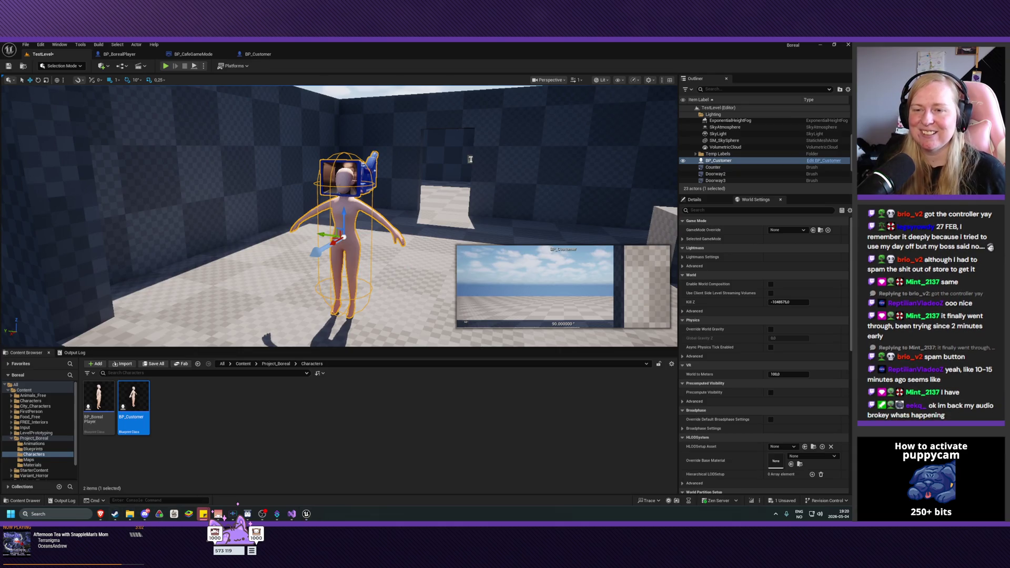
# Step: Bring Steam to the front and go to the STORE
pyautogui.moveTo(115, 514)
pyautogui.click(105, 492)
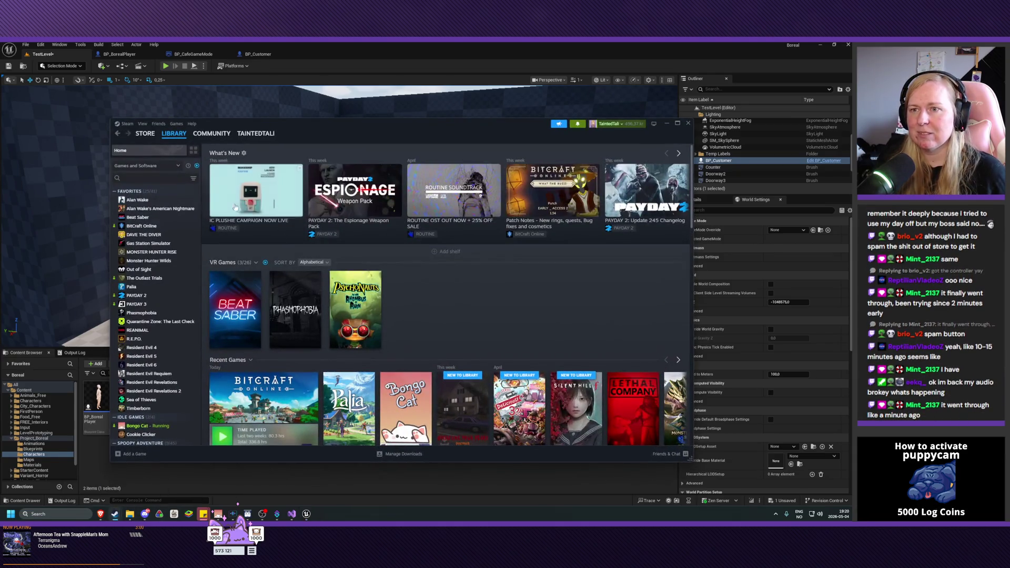
pyautogui.click(150, 140)
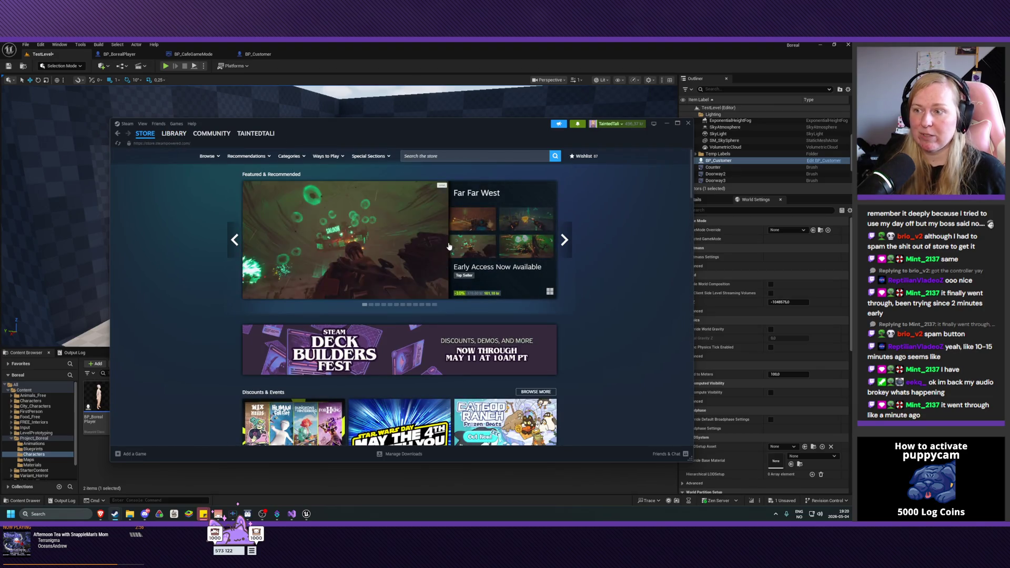
# Step: Browse the store page, then search for 'steam control'
pyautogui.moveTo(448, 246)
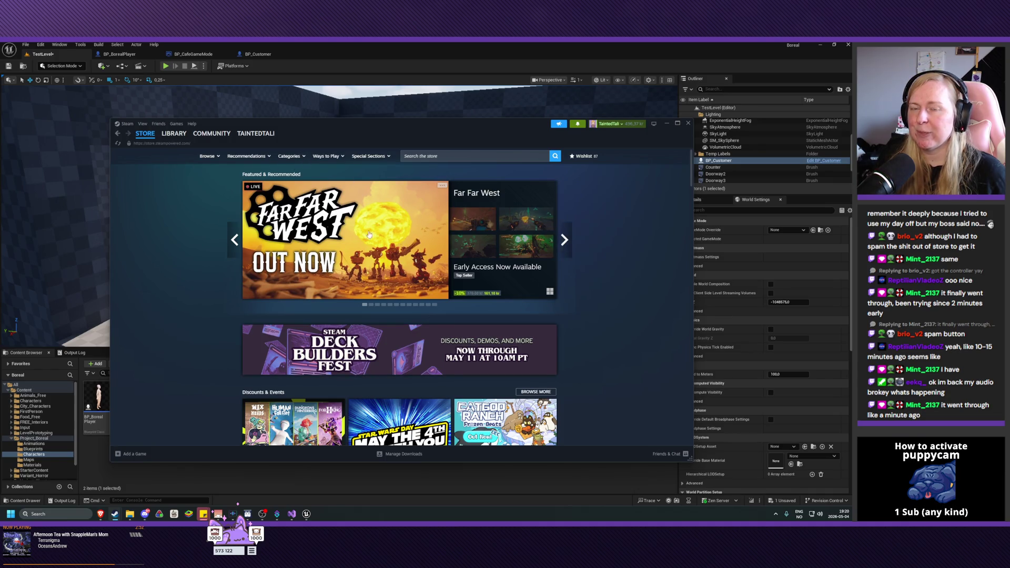
pyautogui.scroll(-5, 242, 337)
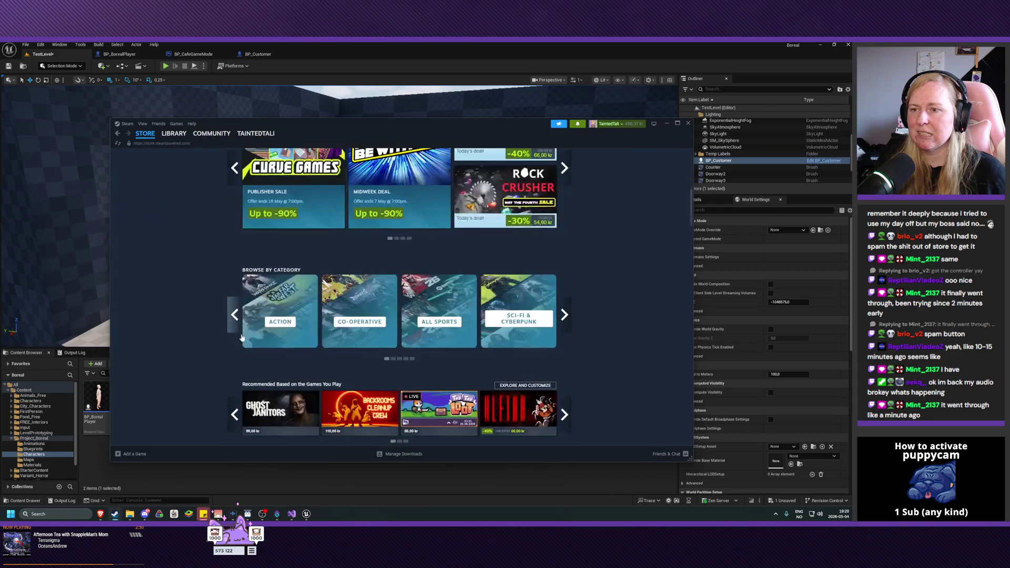
pyautogui.scroll(-8, 242, 337)
pyautogui.scroll(-3, 242, 337)
pyautogui.scroll(15, 337, 263)
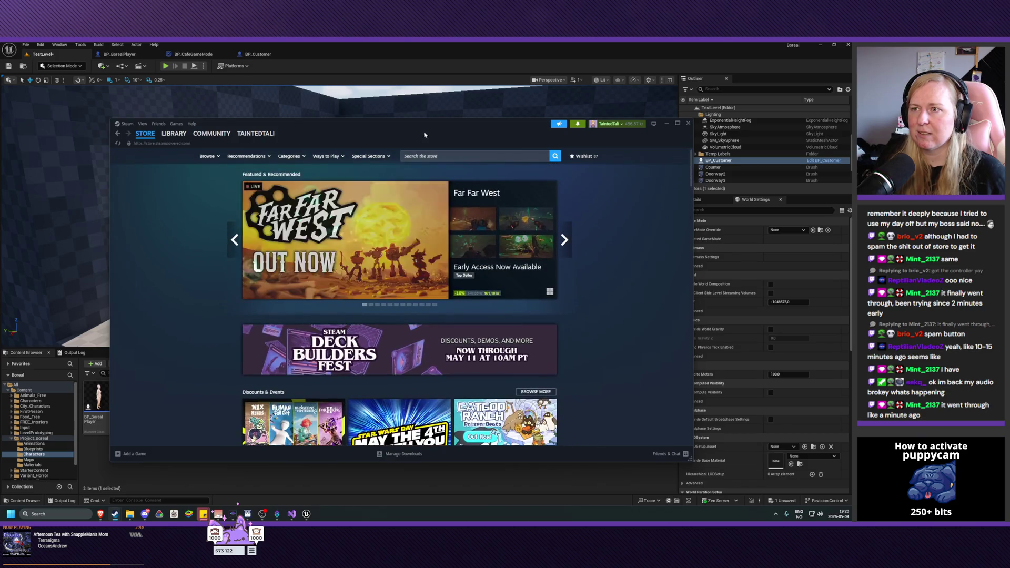
pyautogui.click(435, 156)
pyautogui.write('steam control')
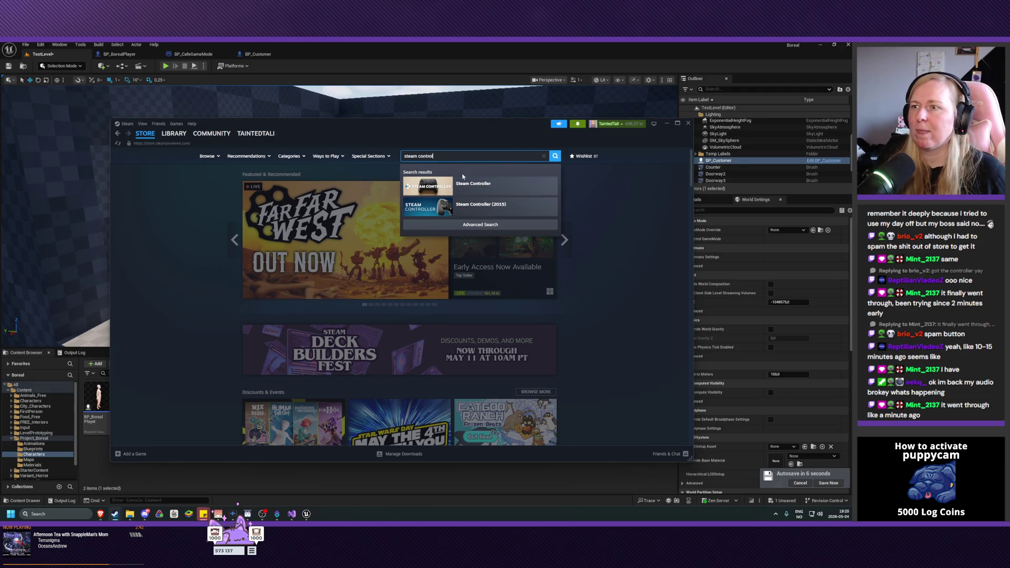
pyautogui.click(497, 196)
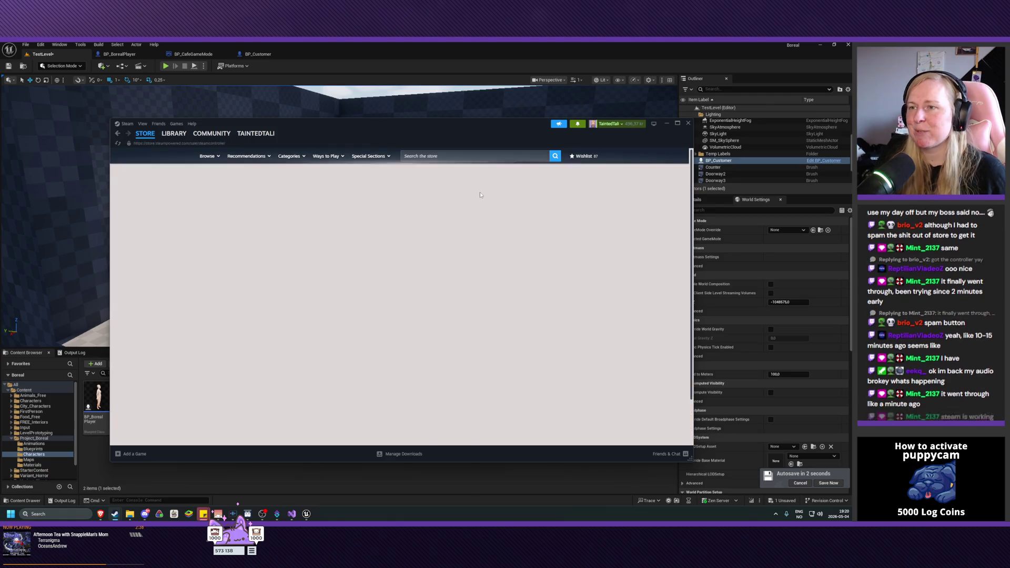
pyautogui.scroll(-2, 427, 283)
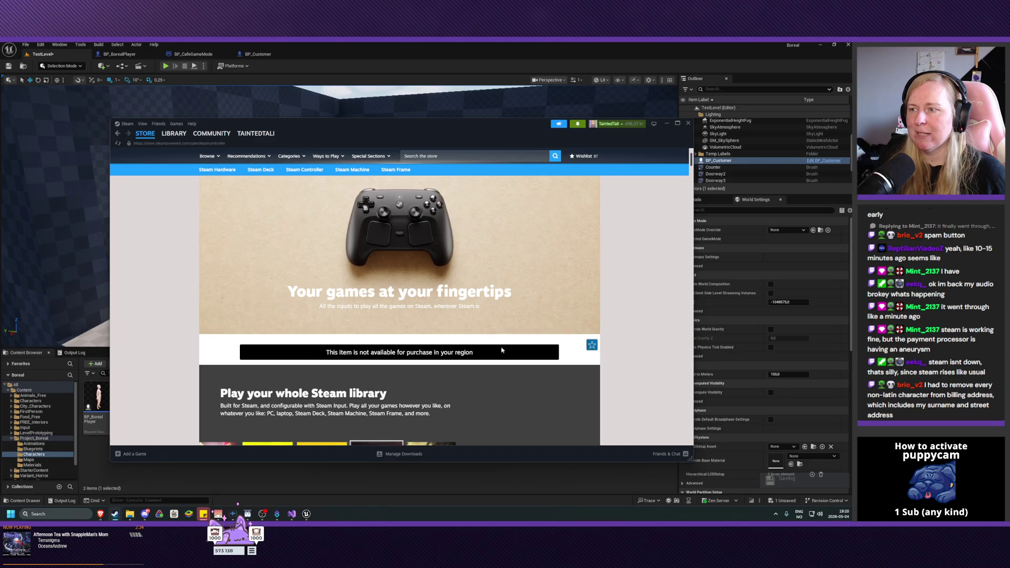
pyautogui.scroll(-3, 457, 253)
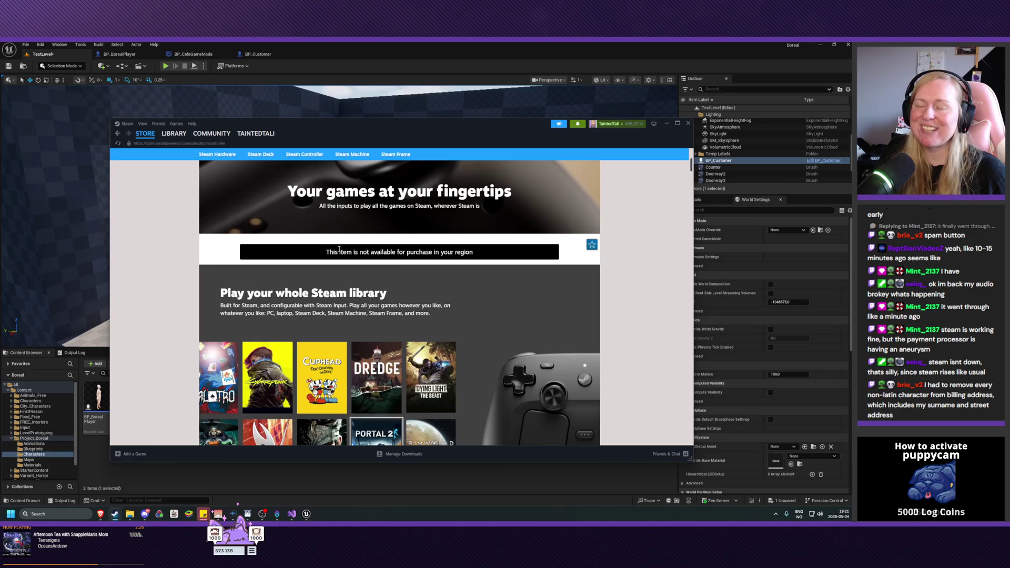
pyautogui.scroll(-15, 396, 264)
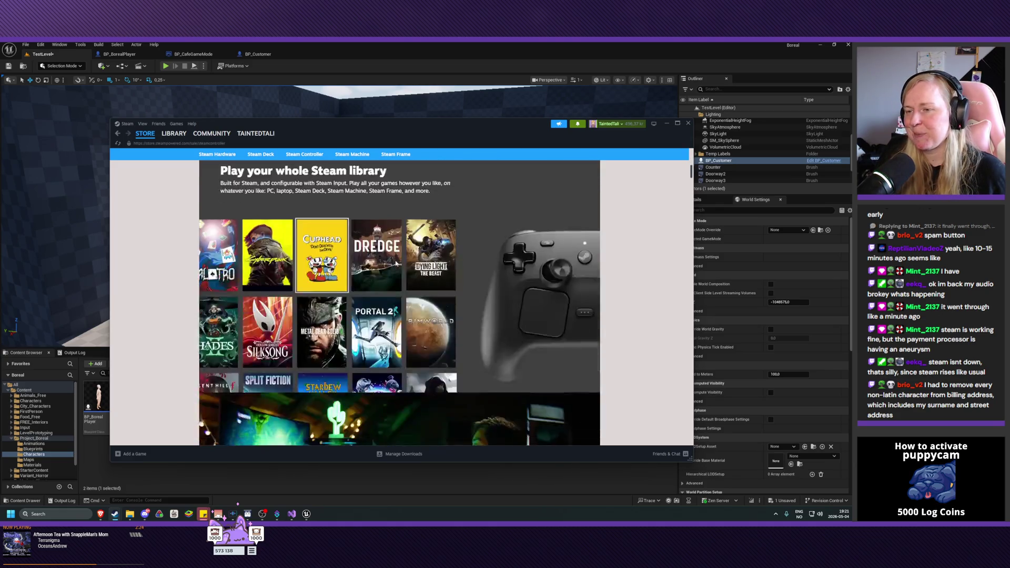
pyautogui.scroll(-5, 396, 263)
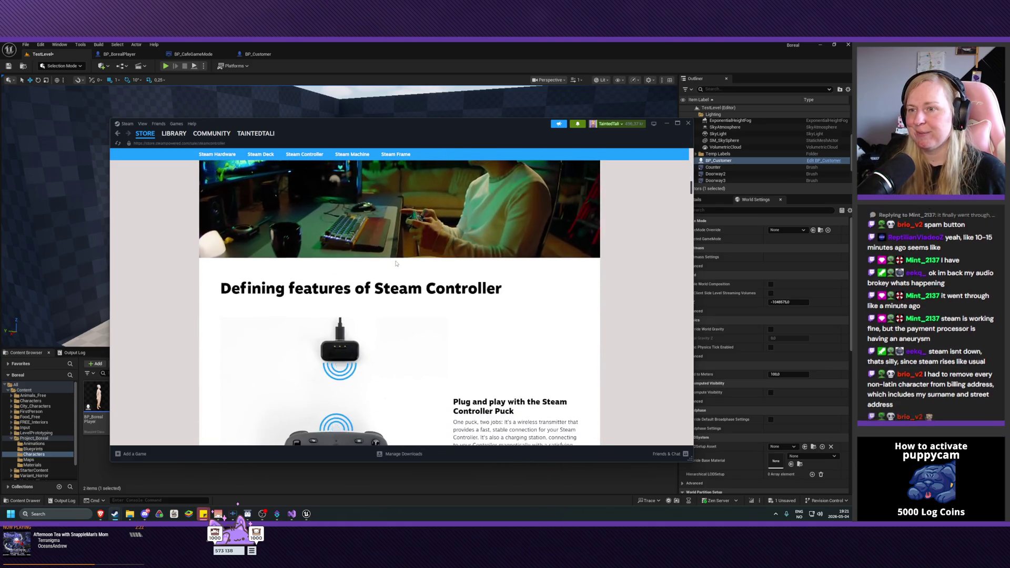
pyautogui.scroll(20, 396, 263)
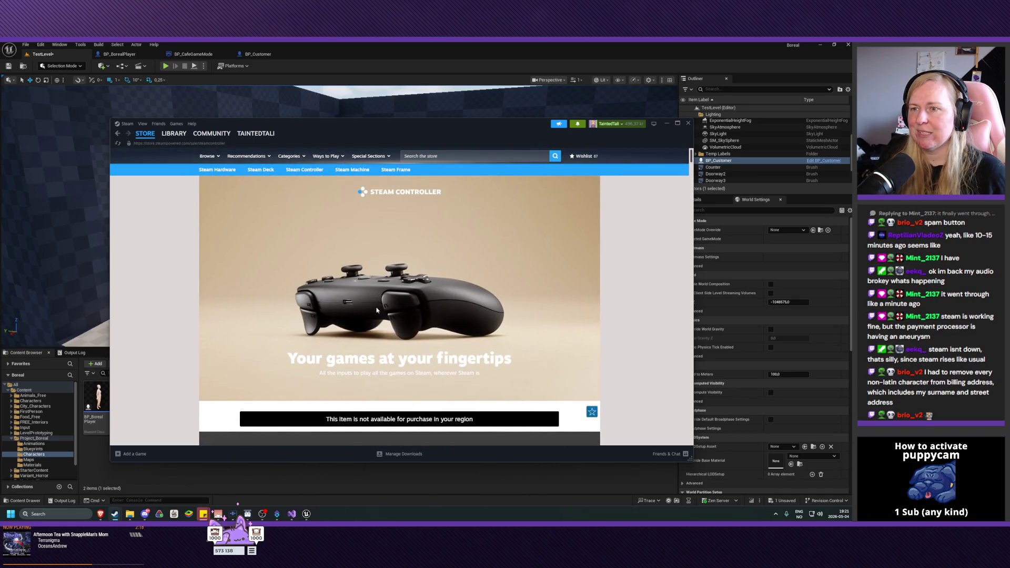
pyautogui.scroll(-1, 340, 313)
pyautogui.scroll(1, 340, 313)
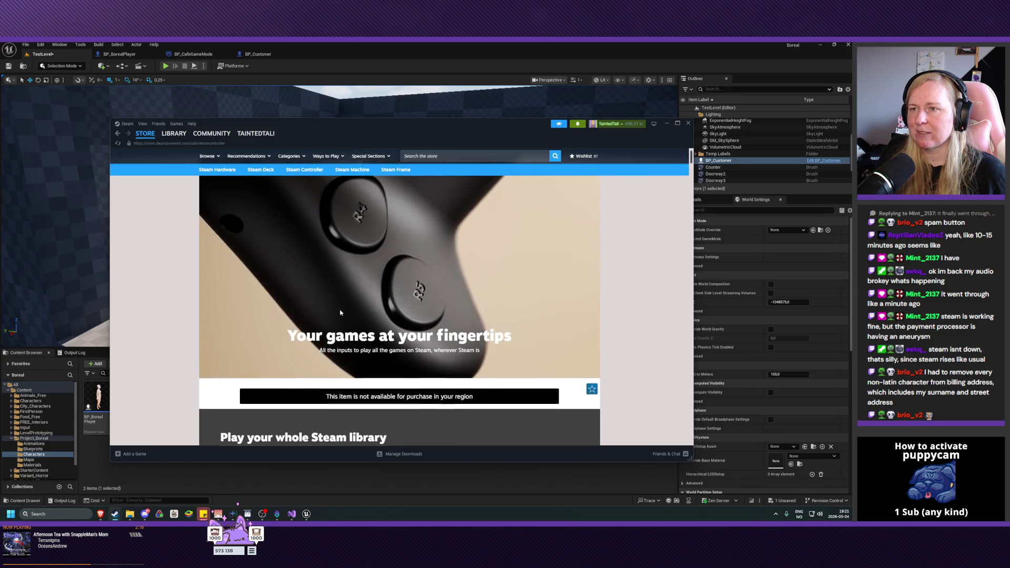
pyautogui.moveTo(172, 141)
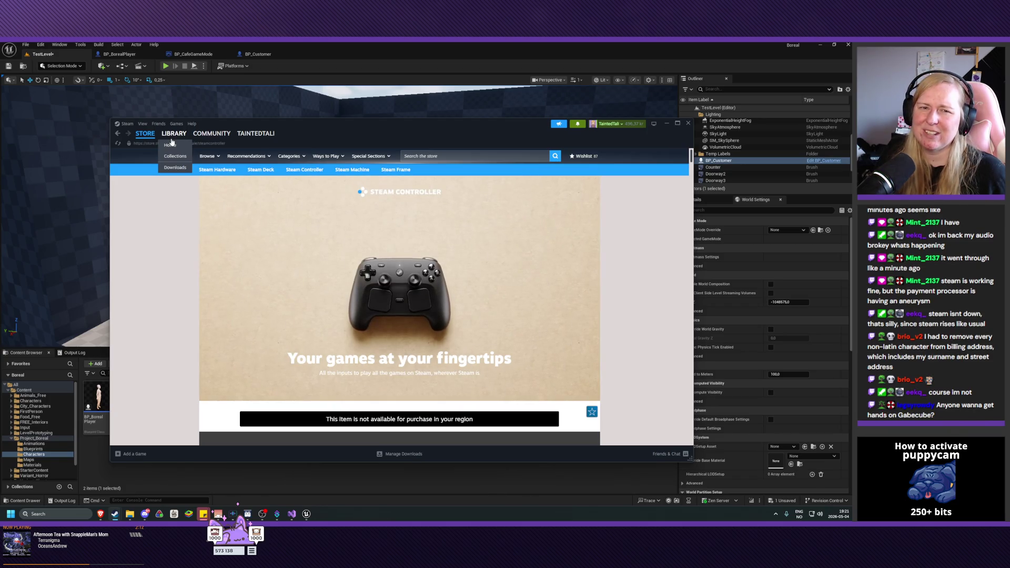
pyautogui.click(450, 156)
pyautogui.write('steam')
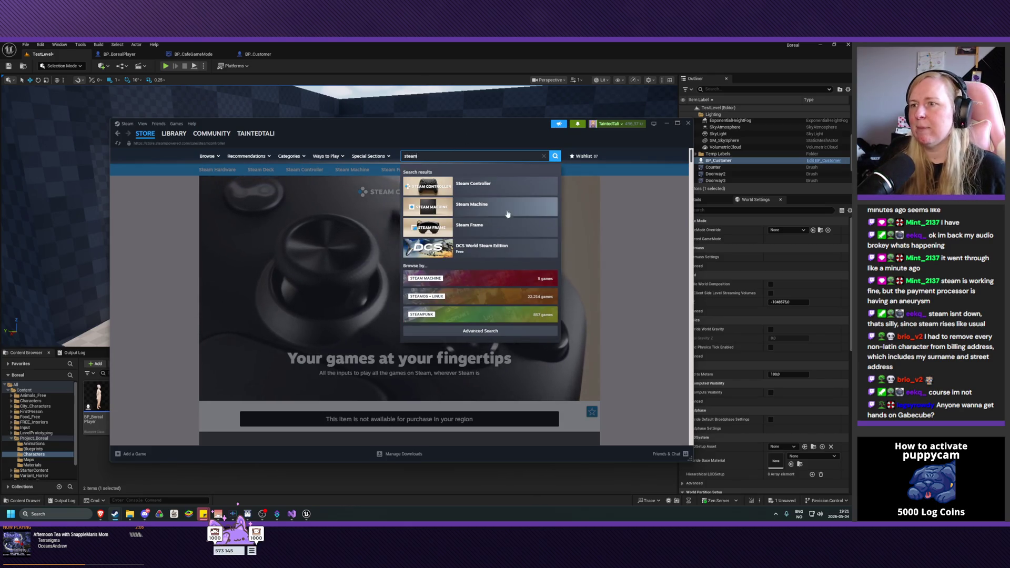
pyautogui.click(495, 210)
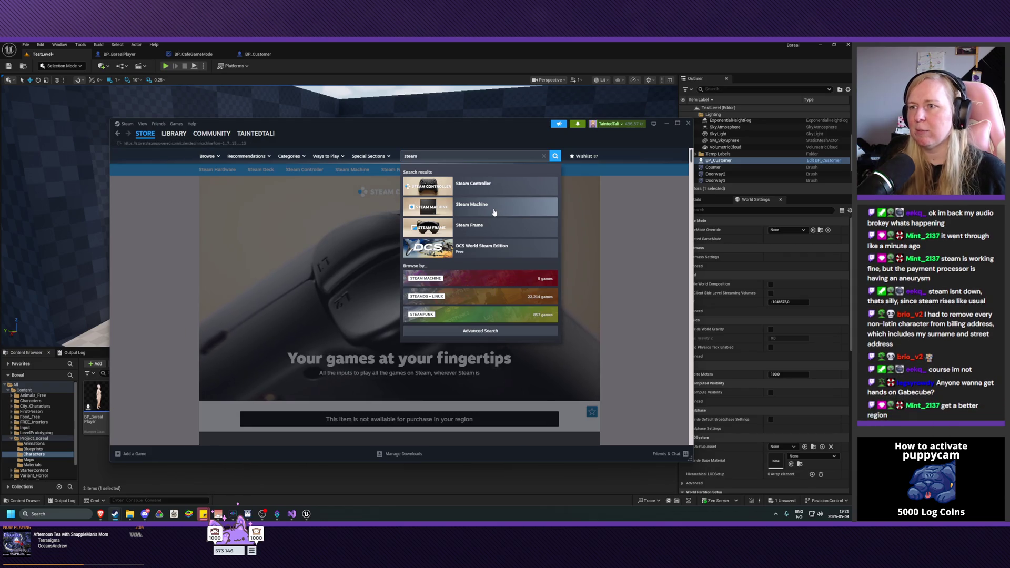
pyautogui.scroll(-10, 470, 216)
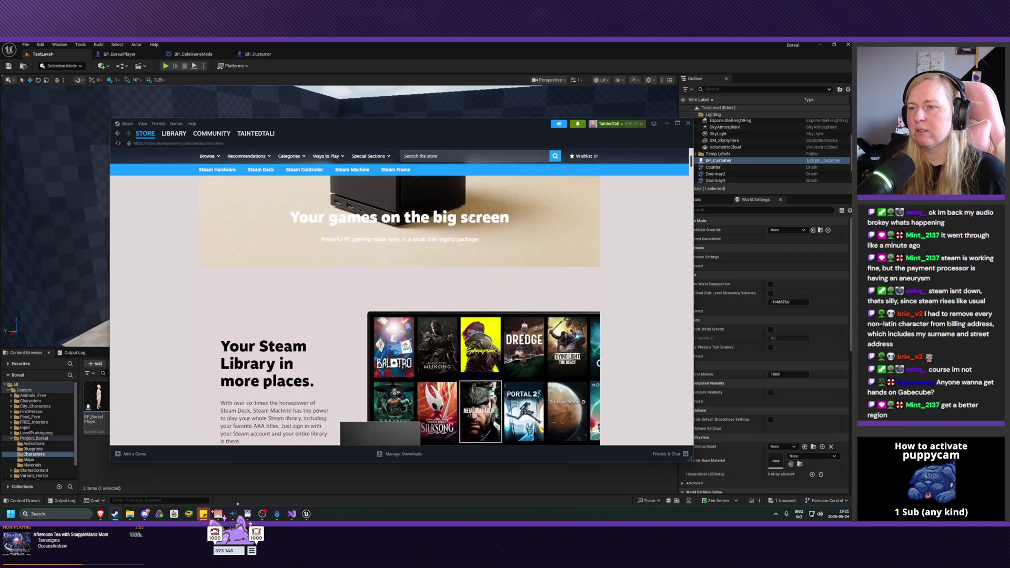
pyautogui.scroll(-5, 396, 231)
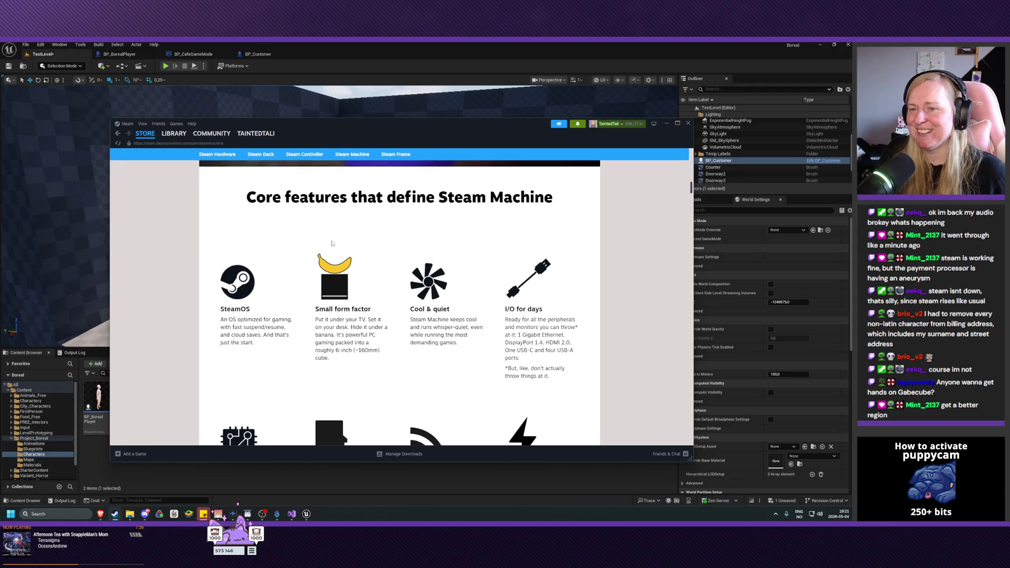
pyautogui.scroll(-10, 280, 250)
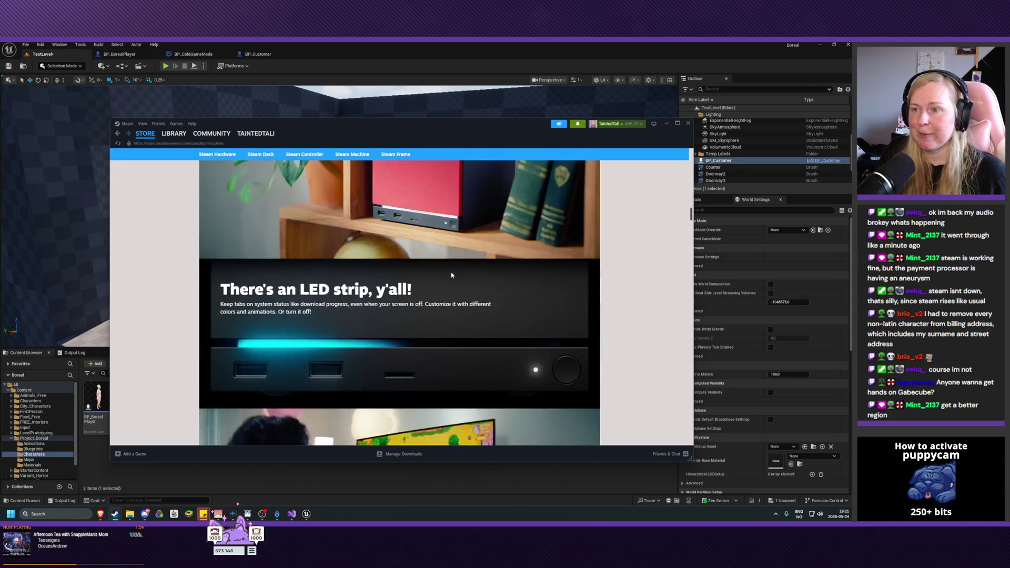
pyautogui.scroll(3, 452, 274)
pyautogui.scroll(-1, 463, 272)
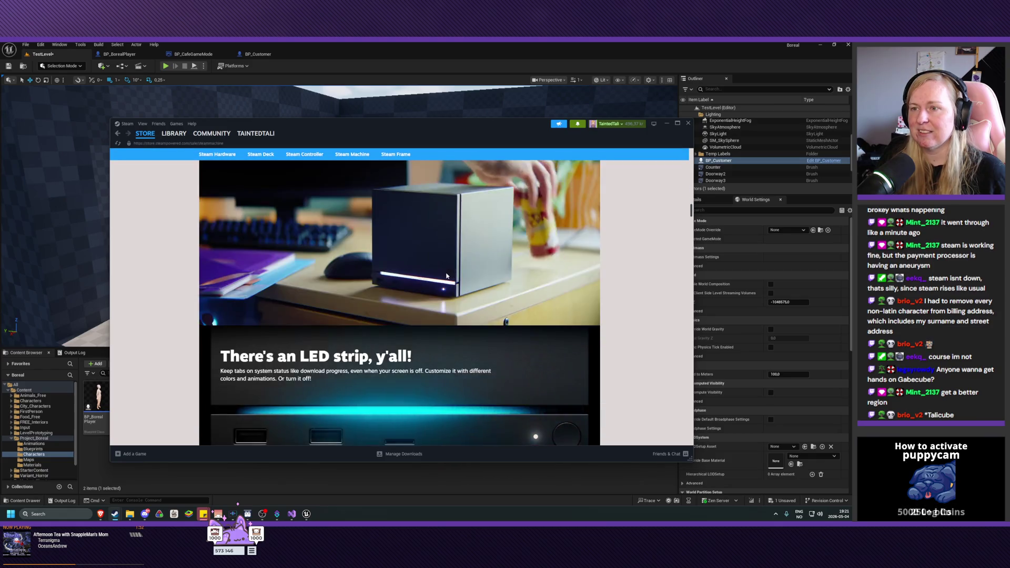
pyautogui.scroll(1, 470, 271)
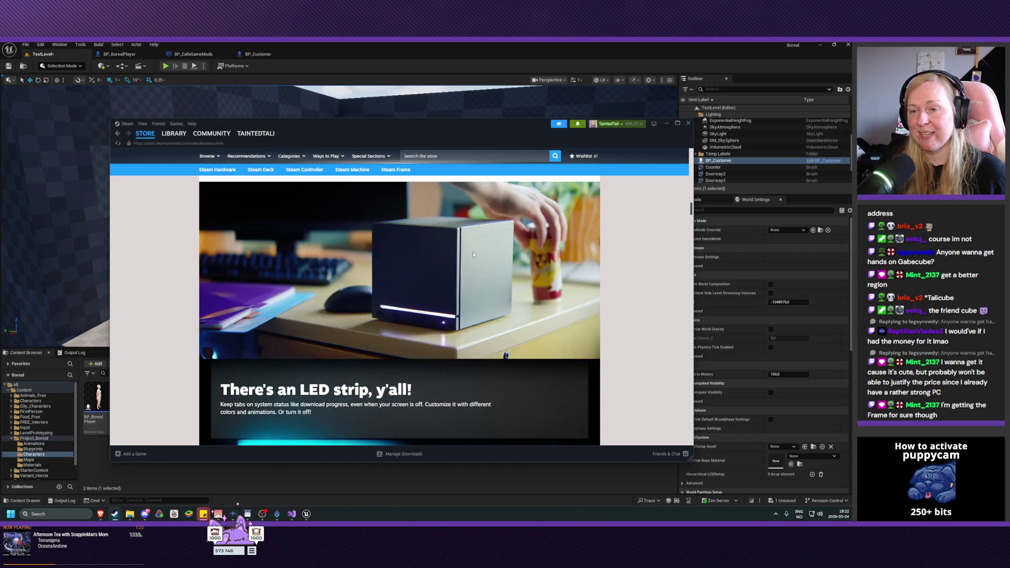
pyautogui.scroll(-2, 177, 312)
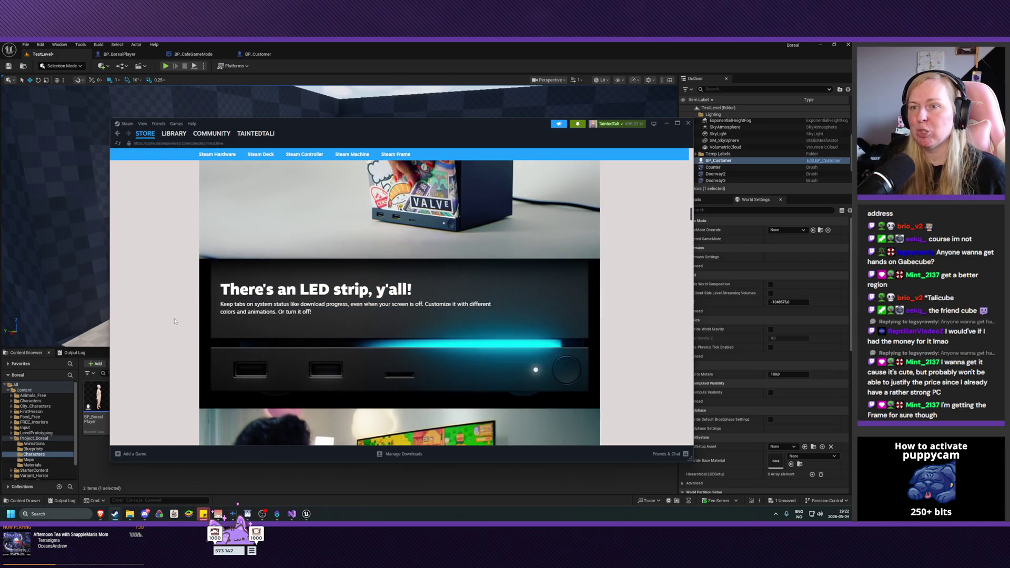
pyautogui.scroll(-5, 143, 303)
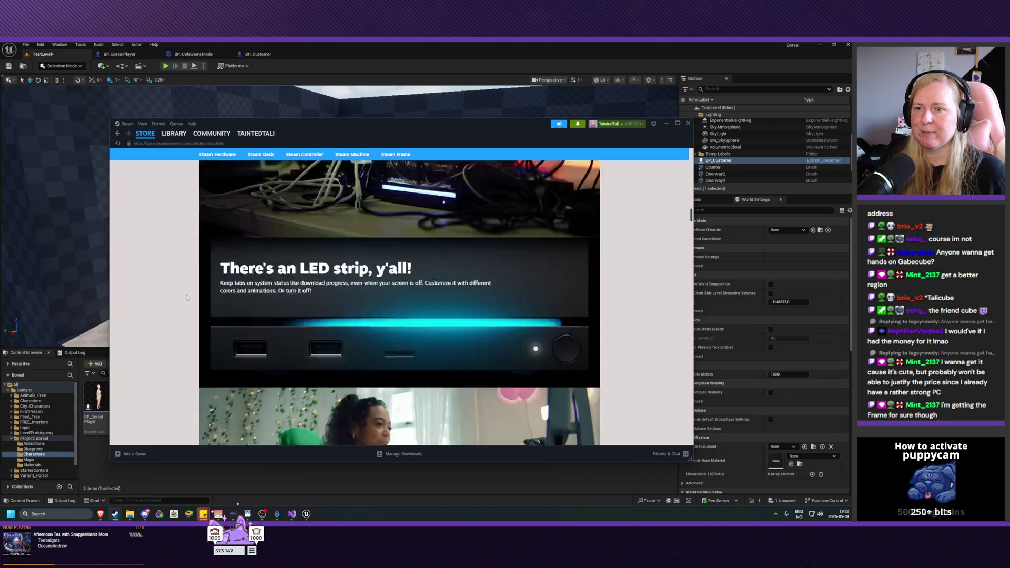
pyautogui.scroll(-3, 187, 298)
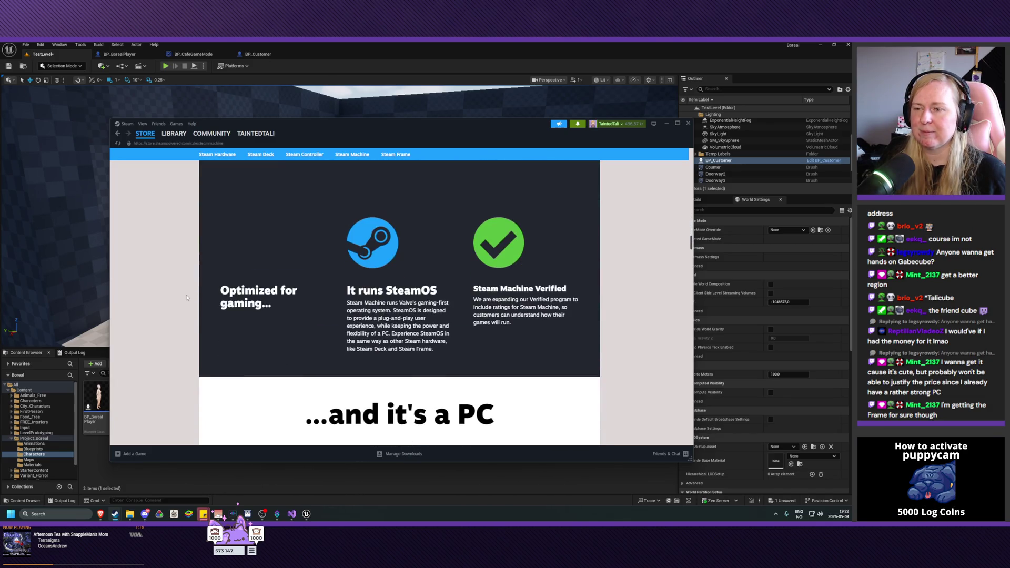
pyautogui.scroll(-4, 187, 297)
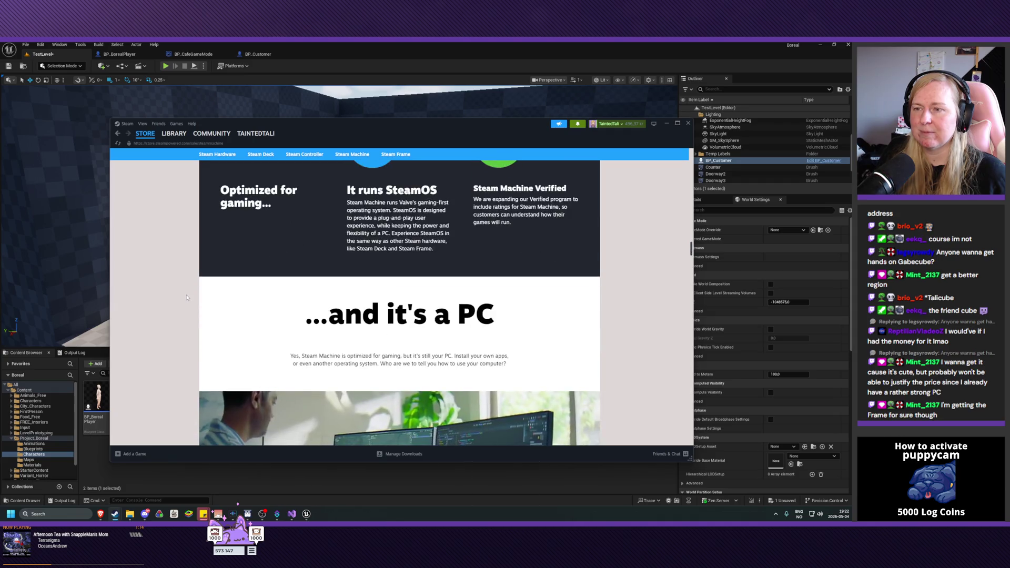
pyautogui.scroll(-3, 187, 297)
pyautogui.scroll(-5, 187, 297)
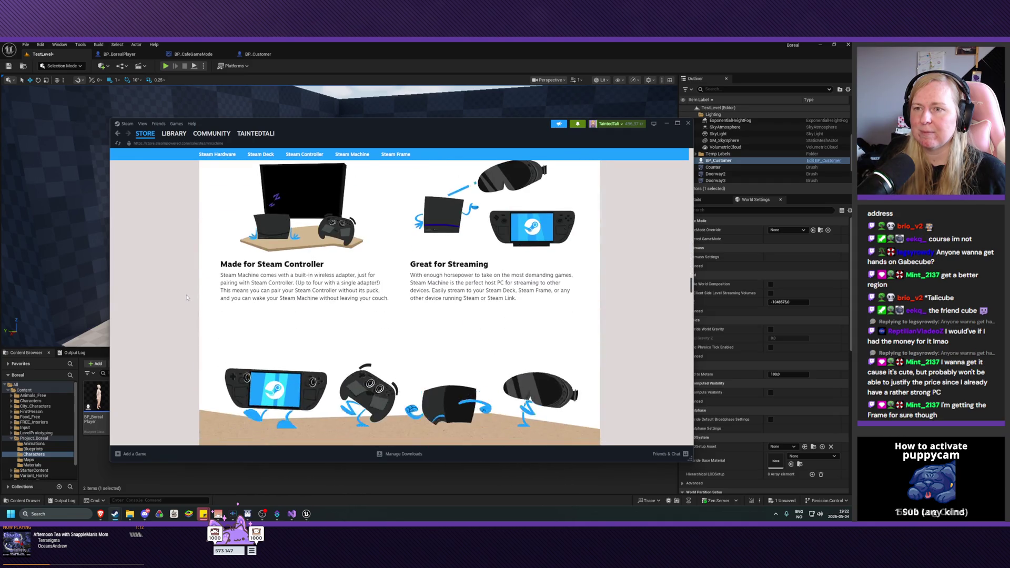
pyautogui.scroll(3, 180, 289)
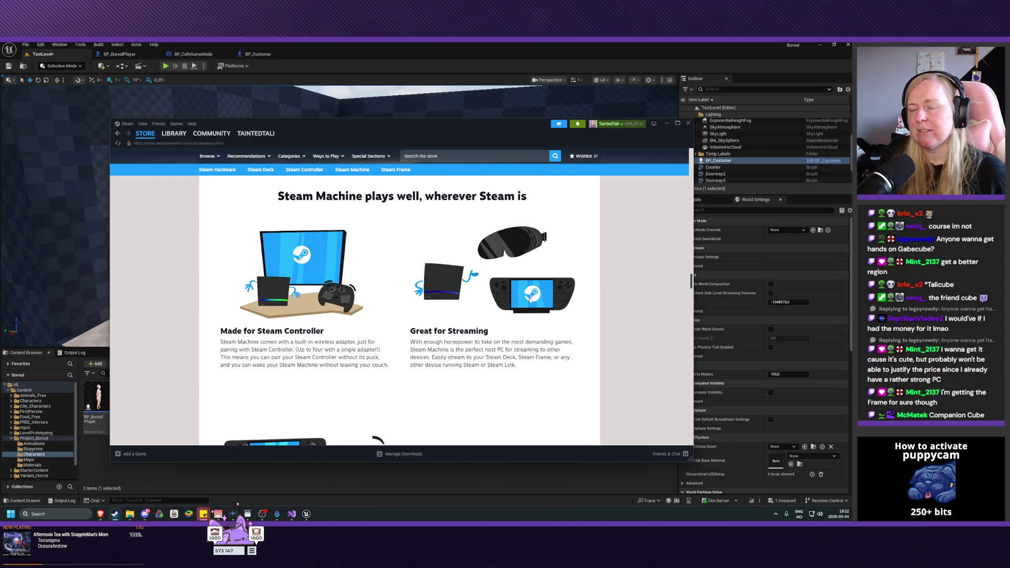
pyautogui.scroll(-5, 490, 297)
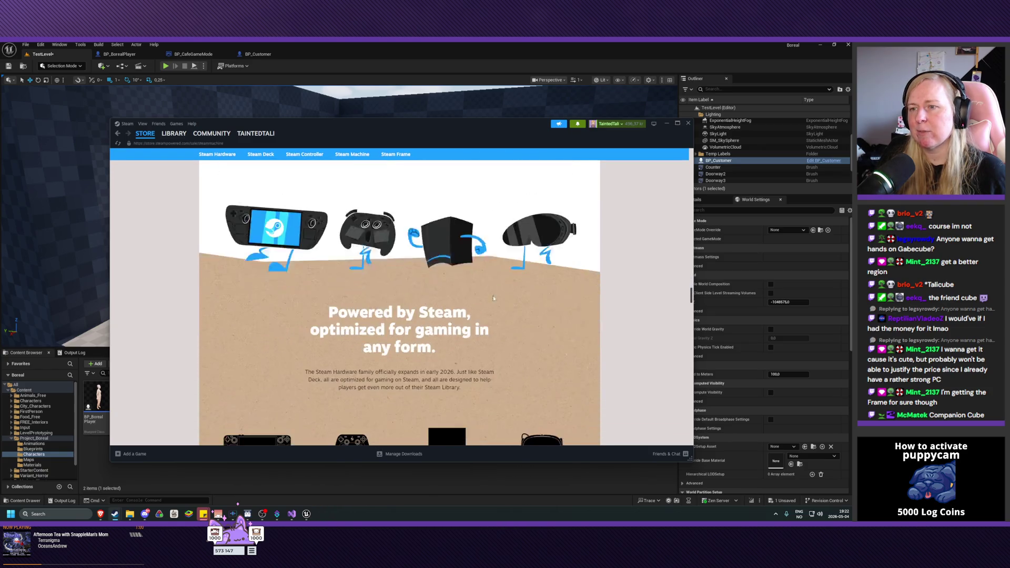
pyautogui.scroll(-4, 491, 297)
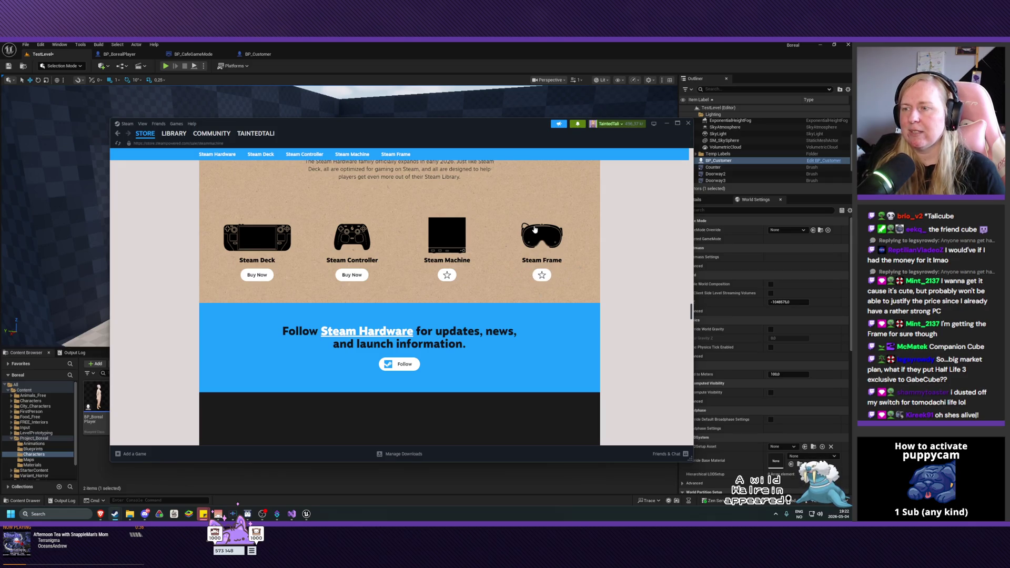
# Step: Scroll through the Steam Machine store page, then go to the library's Home view
pyautogui.scroll(1, 535, 229)
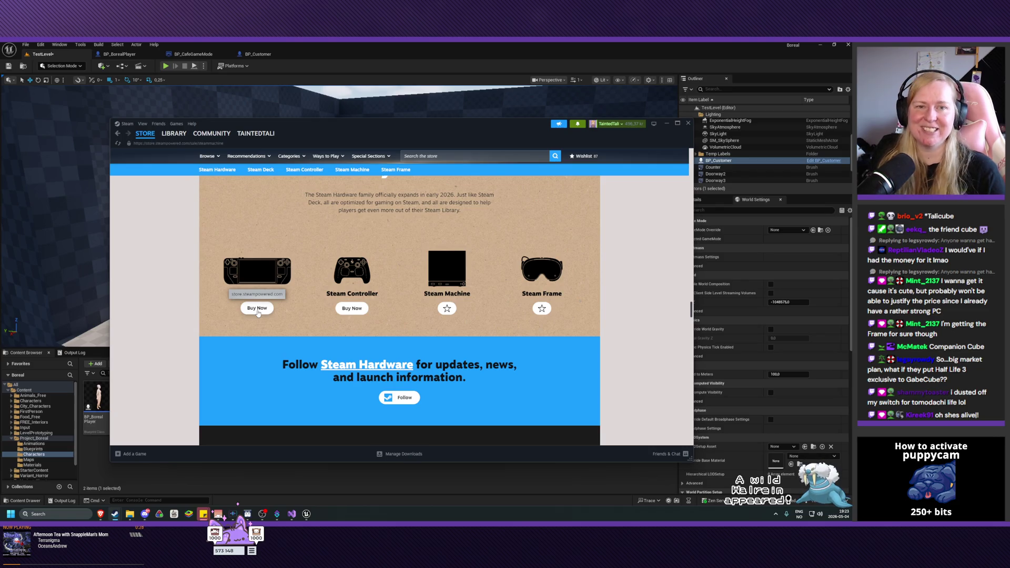
pyautogui.scroll(10, 258, 313)
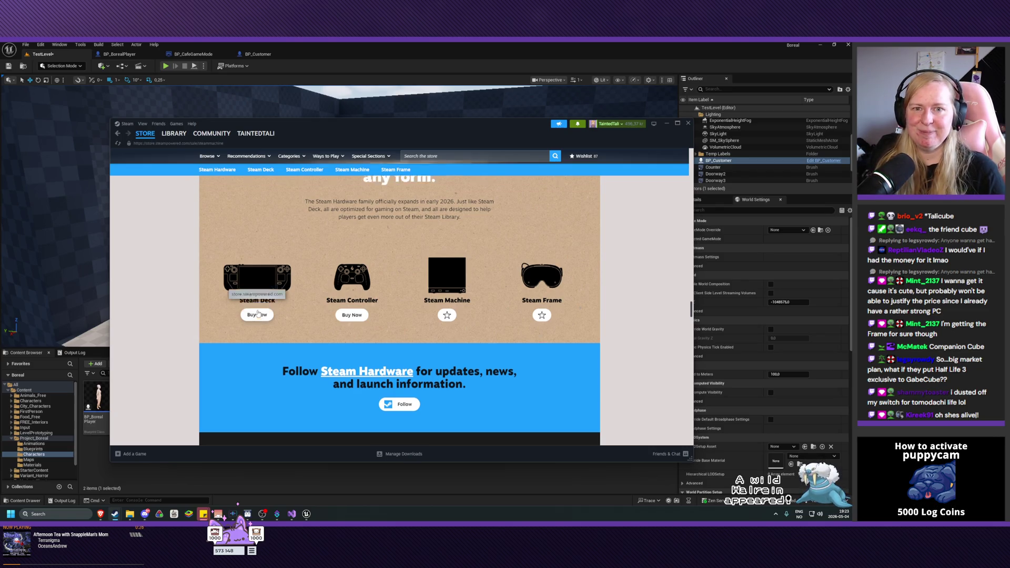
pyautogui.scroll(5, 443, 318)
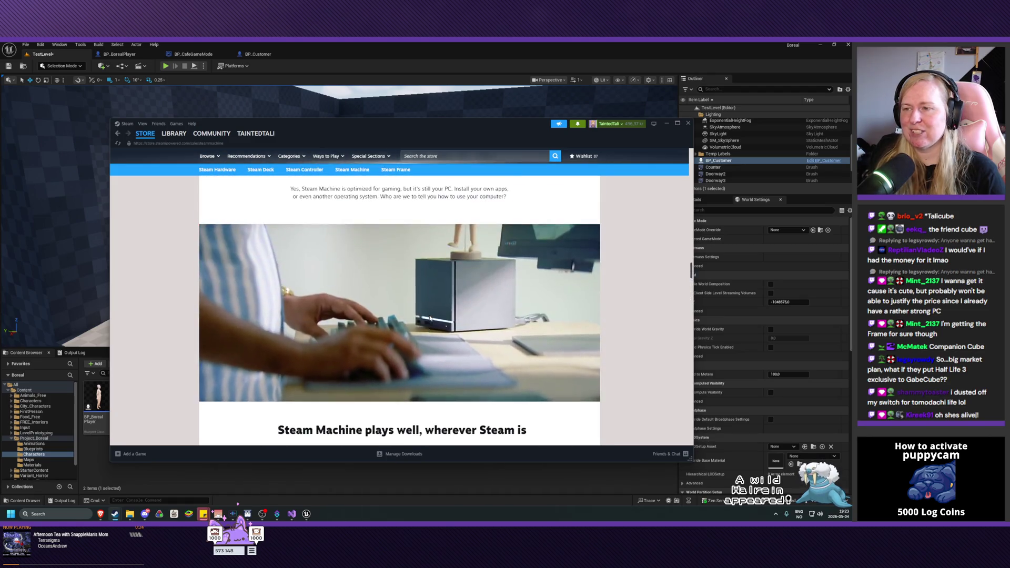
pyautogui.scroll(-2, 430, 317)
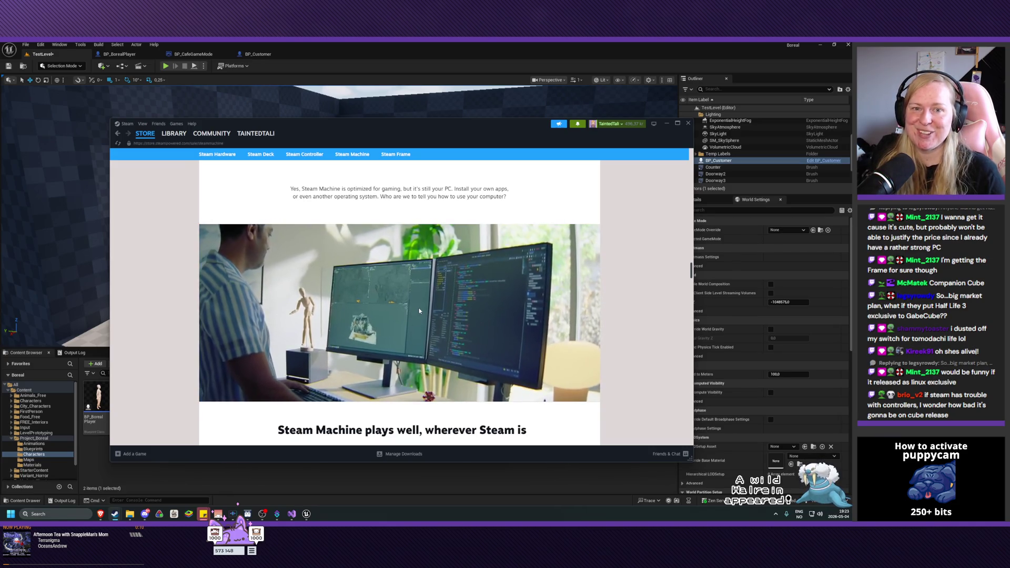
pyautogui.scroll(-10, 420, 311)
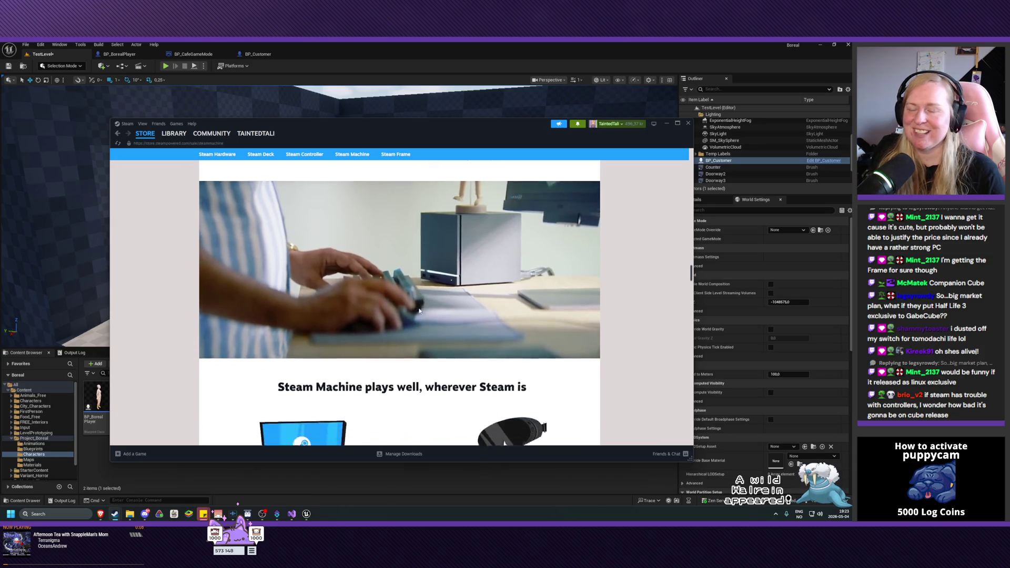
pyautogui.scroll(-15, 420, 310)
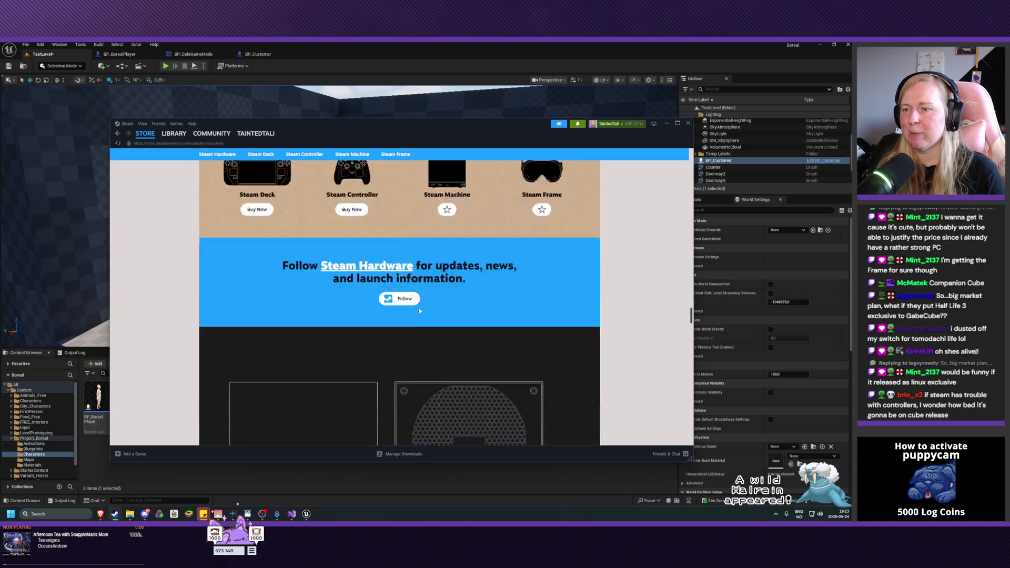
pyautogui.scroll(-10, 419, 311)
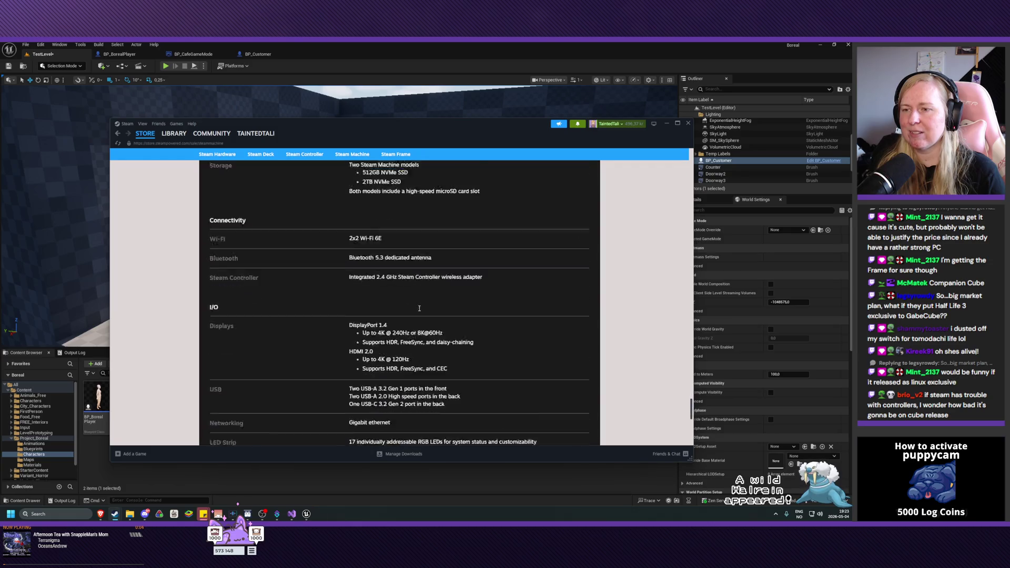
pyautogui.scroll(3, 420, 307)
pyautogui.scroll(15, 419, 308)
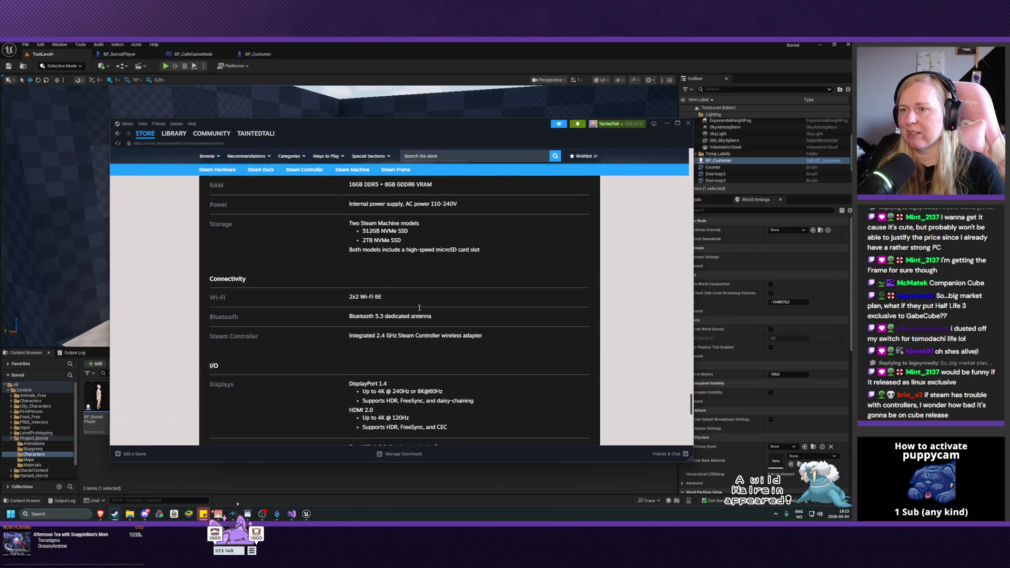
pyautogui.scroll(15, 419, 309)
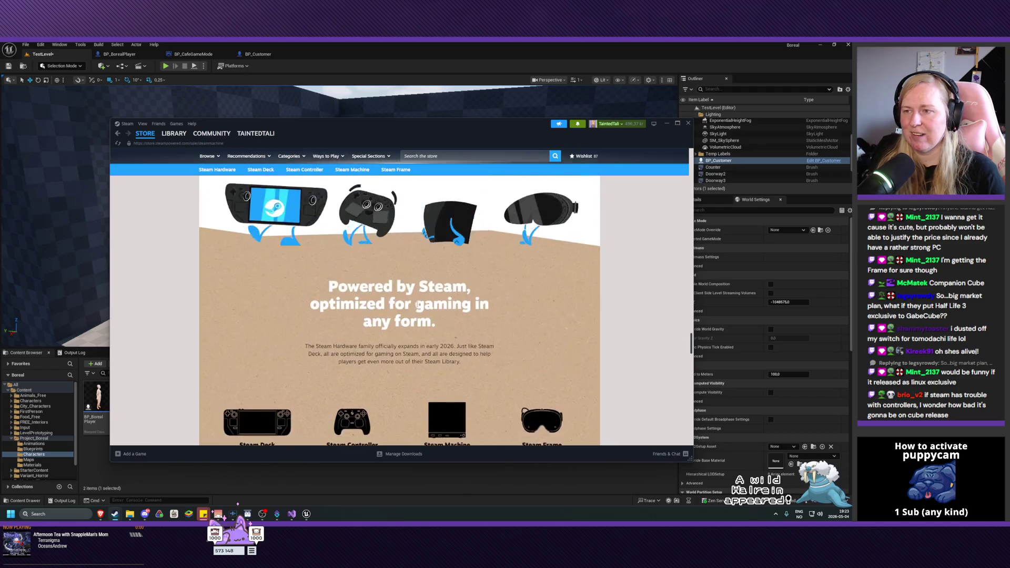
pyautogui.scroll(5, 394, 297)
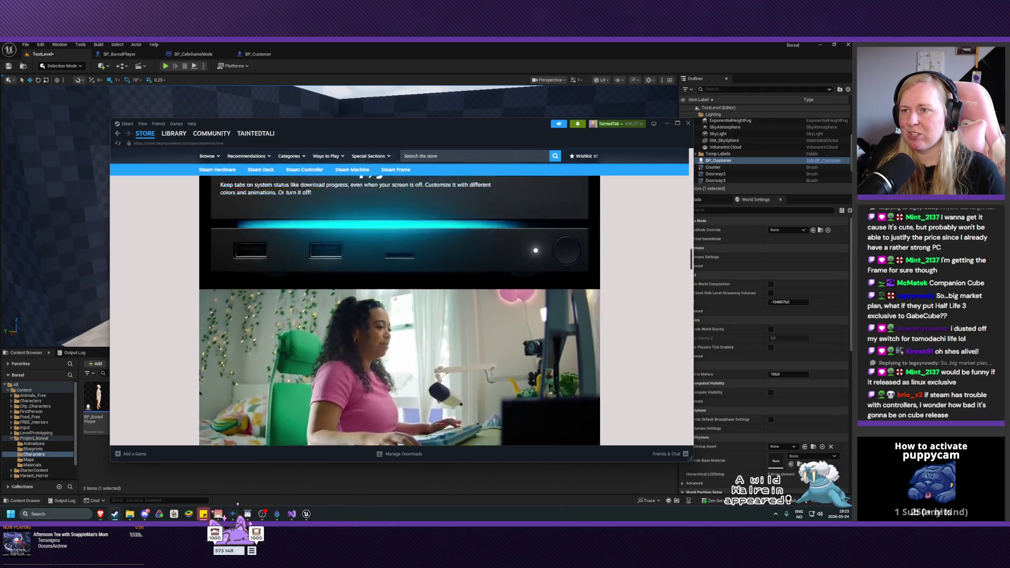
pyautogui.click(169, 146)
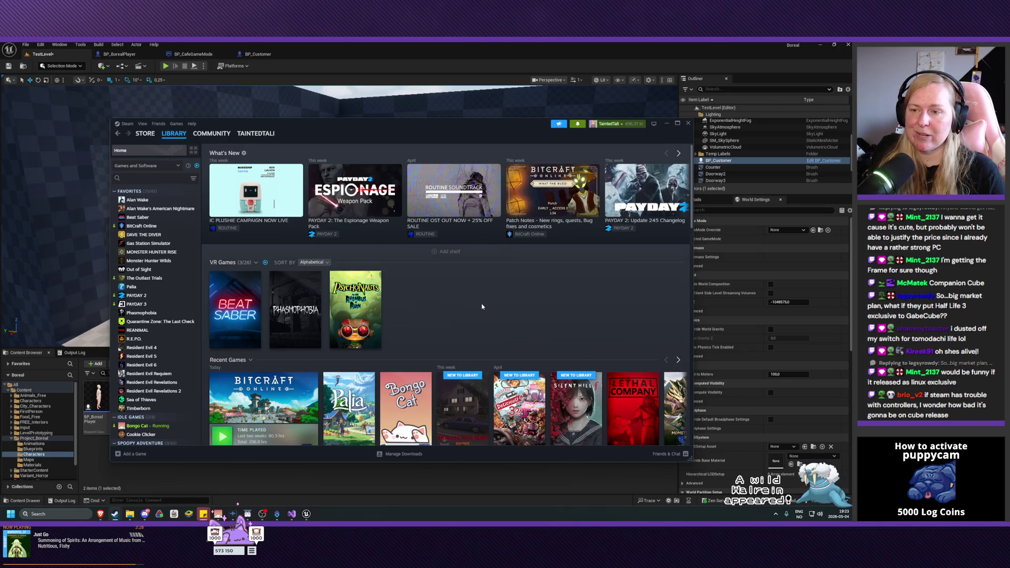
# Step: Return to the Unreal TestLevel editor showing the placed BP_Customer
pyautogui.scroll(-2, 483, 307)
pyautogui.scroll(2, 482, 306)
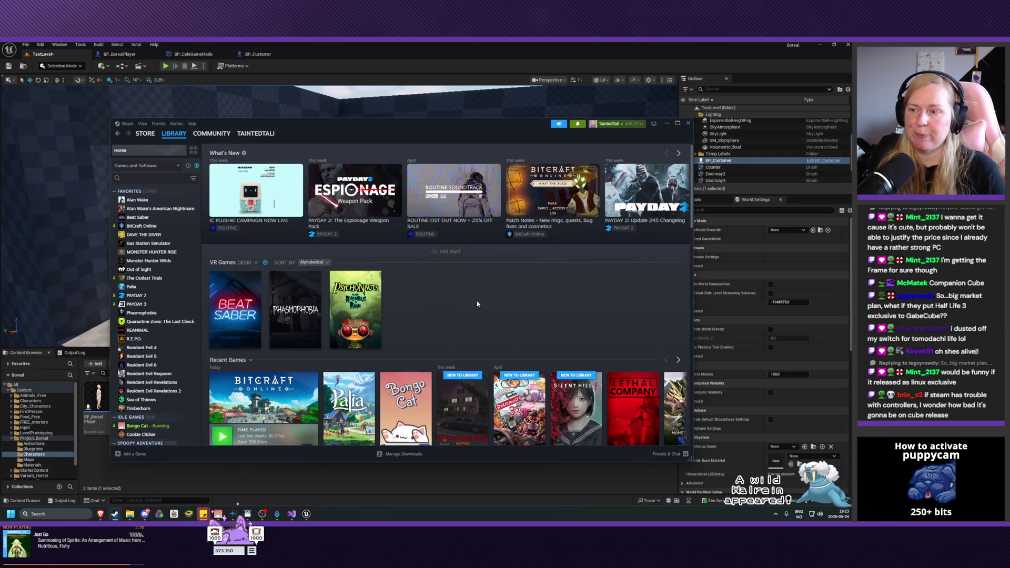
pyautogui.click(375, 495)
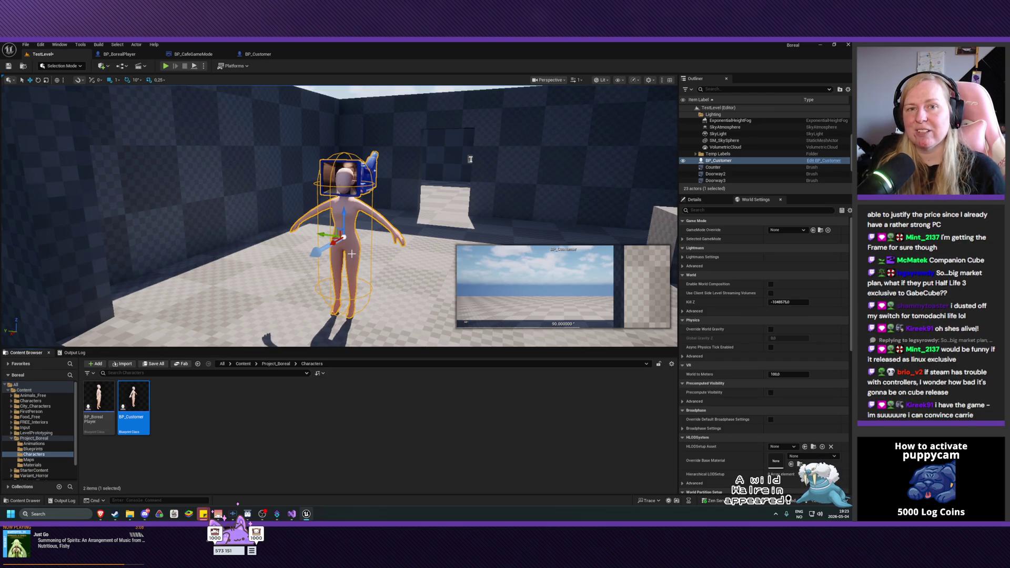
# Step: Orbit around the room and frame the view on the BP_Customer actor
pyautogui.moveTo(471, 159); pyautogui.dragTo(470, 185)
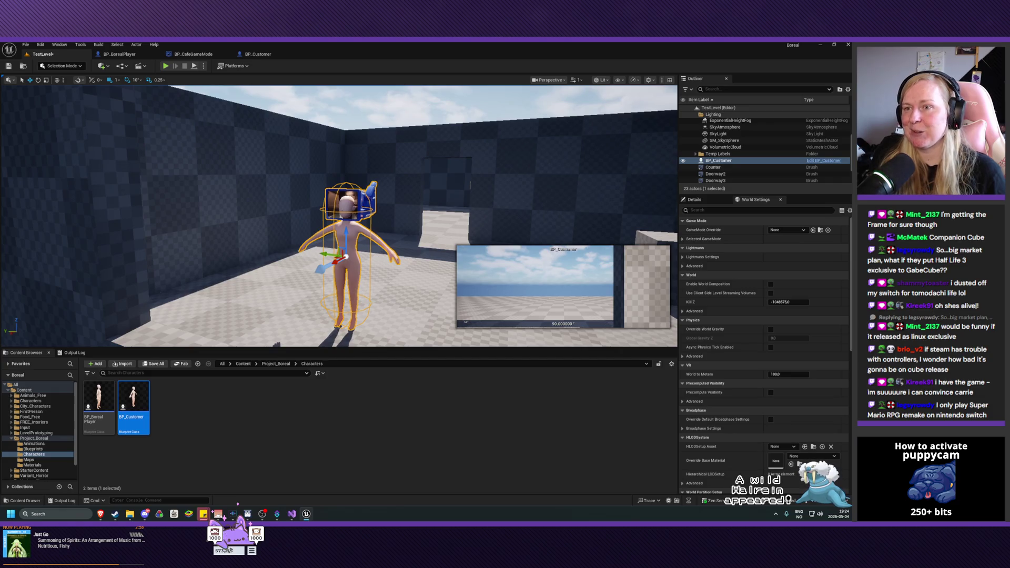
pyautogui.moveTo(470, 184); pyautogui.dragTo(470, 192)
pyautogui.moveTo(672, 91); pyautogui.dragTo(429, 95)
pyautogui.press('f')
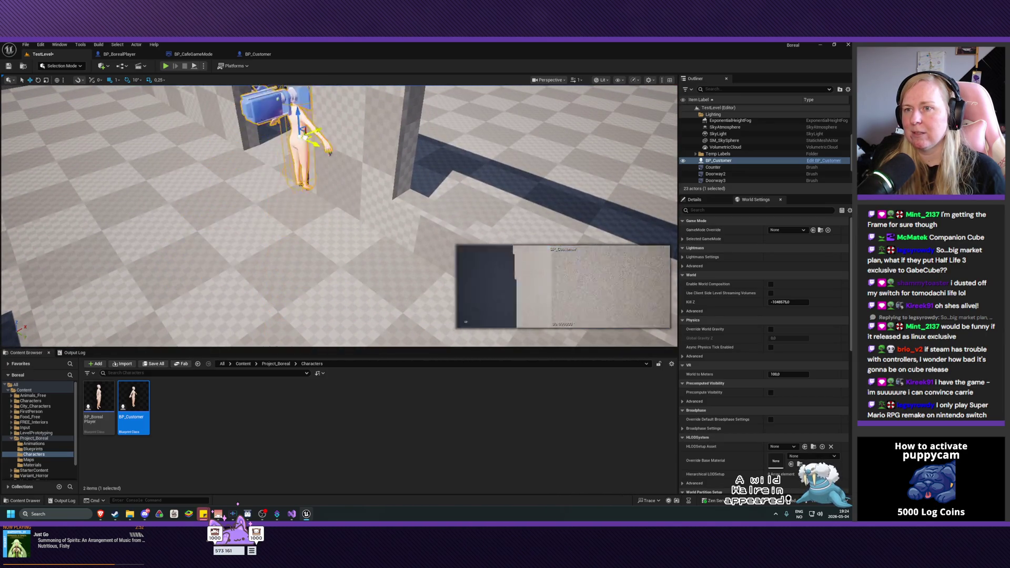
pyautogui.press('f')
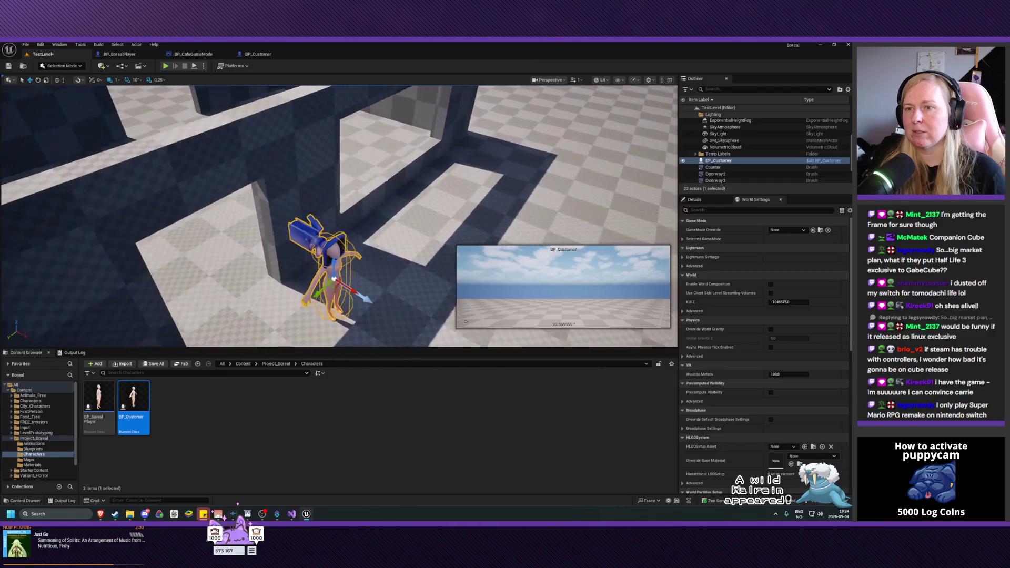
# Step: Rotate BP_Customer about 80 degrees and move it to a new spot by the wall
pyautogui.press('e')
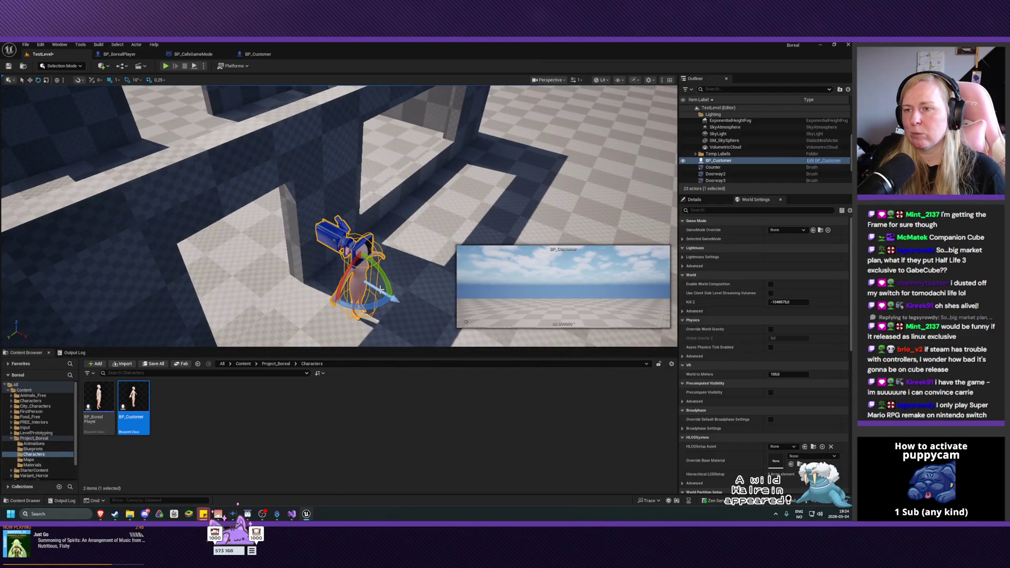
pyautogui.moveTo(389, 295); pyautogui.dragTo(337, 323)
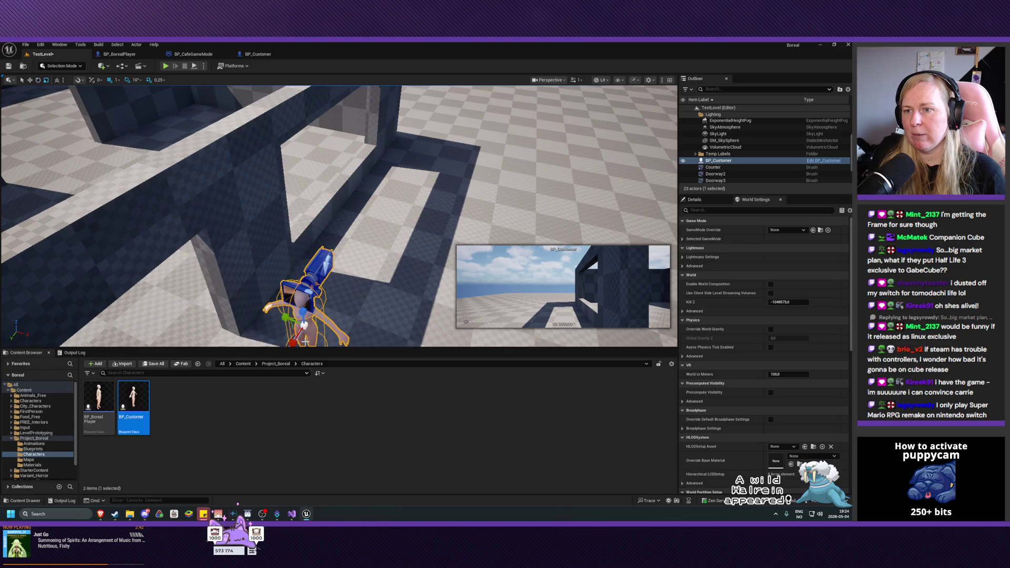
pyautogui.moveTo(337, 323)
pyautogui.mouseDown()
pyautogui.moveTo(374, 276)
pyautogui.moveTo(406, 175)
pyautogui.moveTo(530, 221)
pyautogui.moveTo(342, 225)
pyautogui.moveTo(433, 215)
pyautogui.mouseUp()
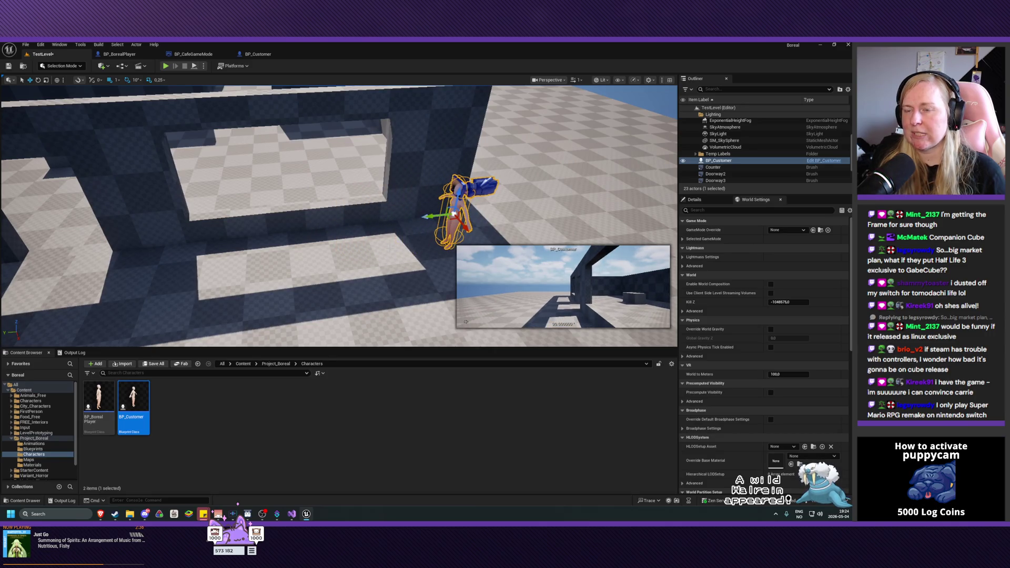
pyautogui.scroll(-5, 339, 216)
pyautogui.moveTo(94, 86); pyautogui.dragTo(147, 58)
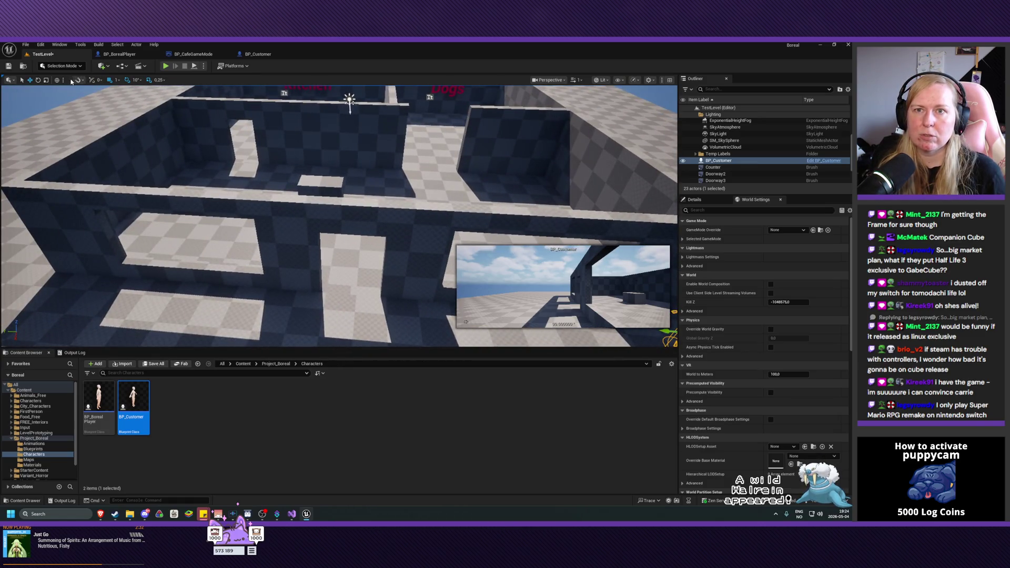
# Step: Add a Nav Mesh Bounds Volume via a 'nav' search and lower it into the doorway
pyautogui.click(101, 66)
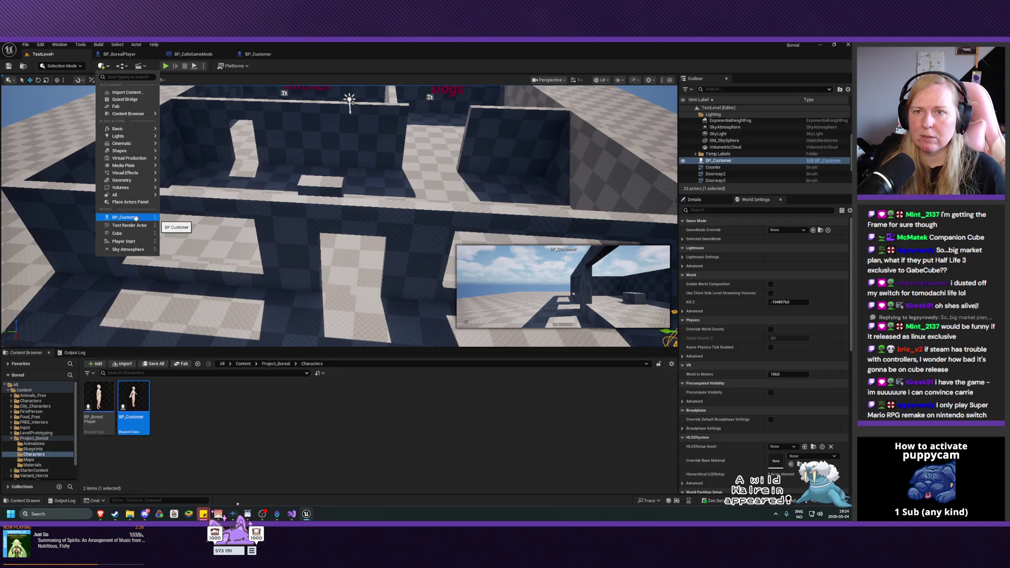
pyautogui.write('nav')
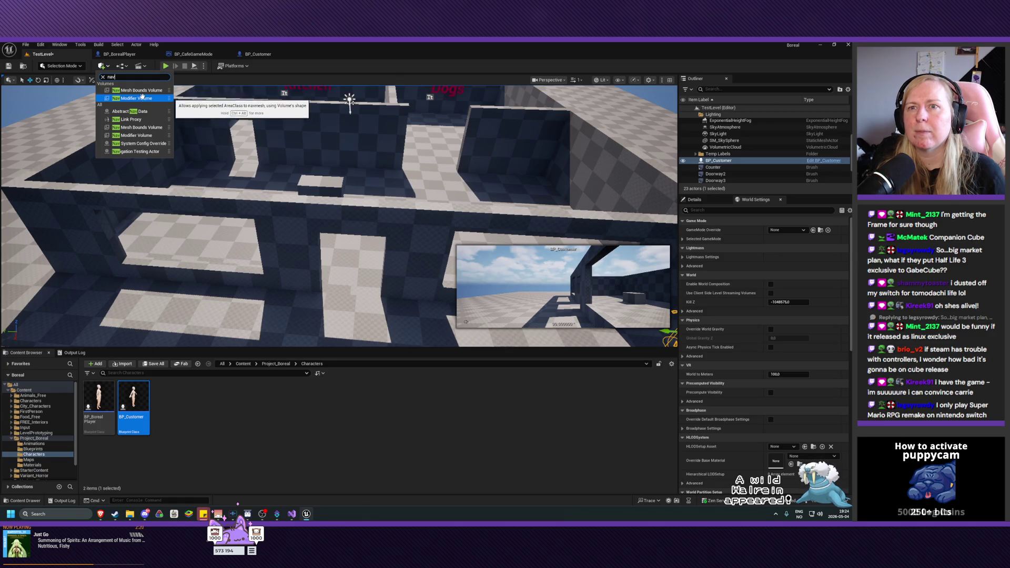
pyautogui.click(139, 90)
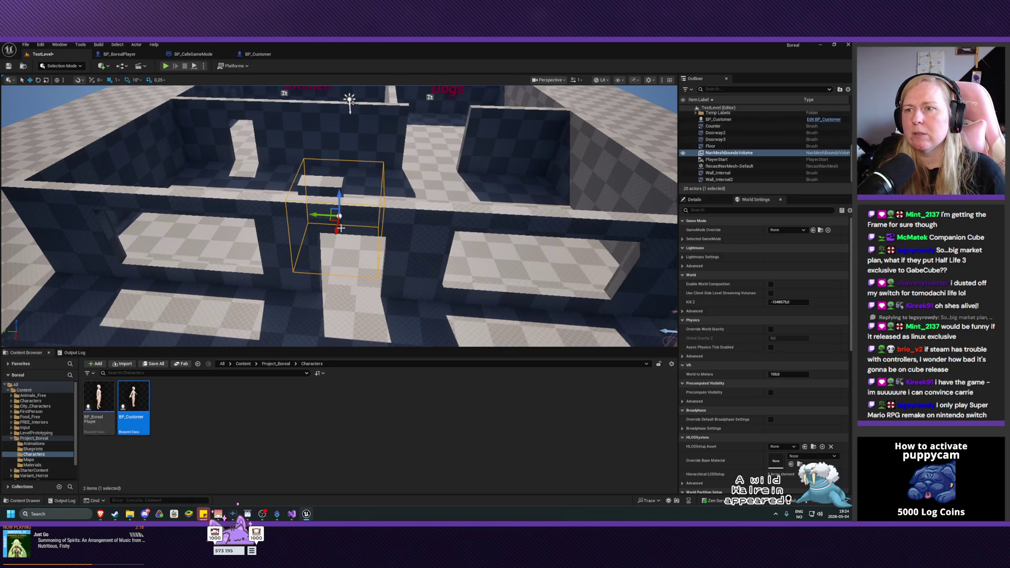
pyautogui.moveTo(324, 217); pyautogui.dragTo(324, 263)
pyautogui.moveTo(337, 203)
pyautogui.mouseDown()
pyautogui.moveTo(328, 284)
pyautogui.moveTo(330, 273)
pyautogui.mouseUp()
pyautogui.moveTo(331, 179)
pyautogui.mouseDown()
pyautogui.moveTo(331, 159)
pyautogui.moveTo(330, 192)
pyautogui.moveTo(328, 158)
pyautogui.moveTo(329, 179)
pyautogui.mouseUp()
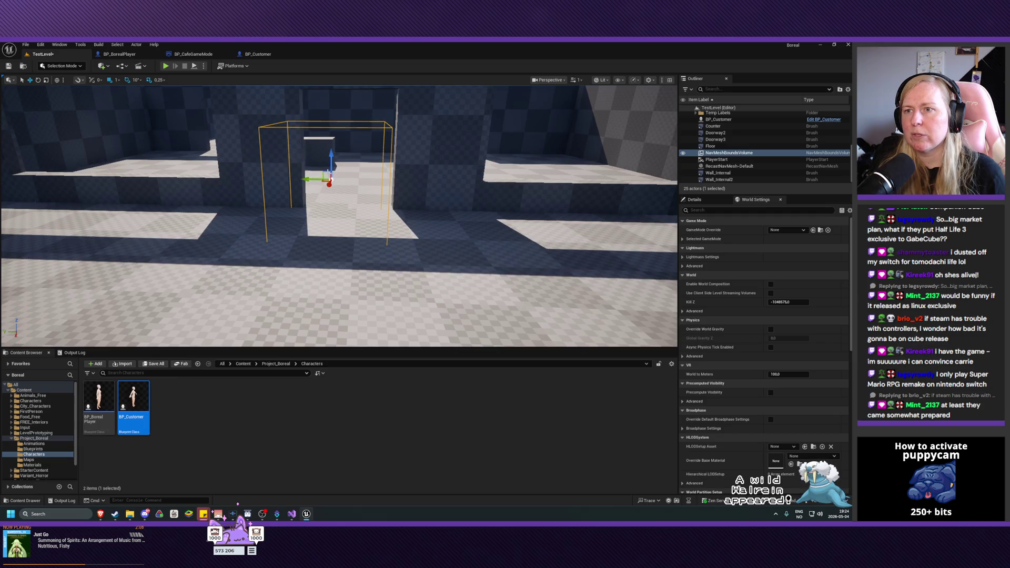
# Step: Show the Project_Boreal folder contents and frame the view on the nav volume
pyautogui.click(35, 438)
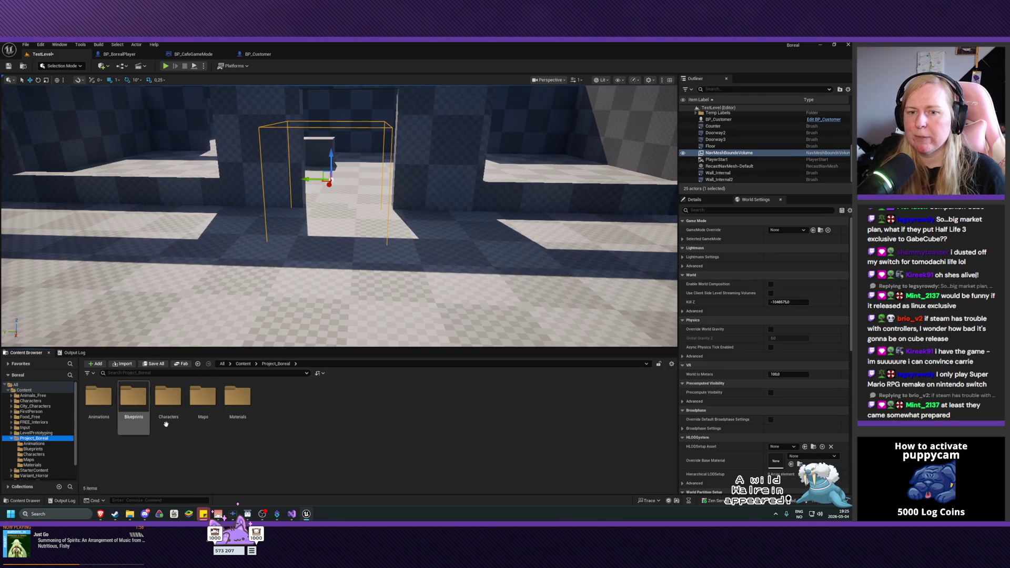
pyautogui.press('f')
pyautogui.press('f')
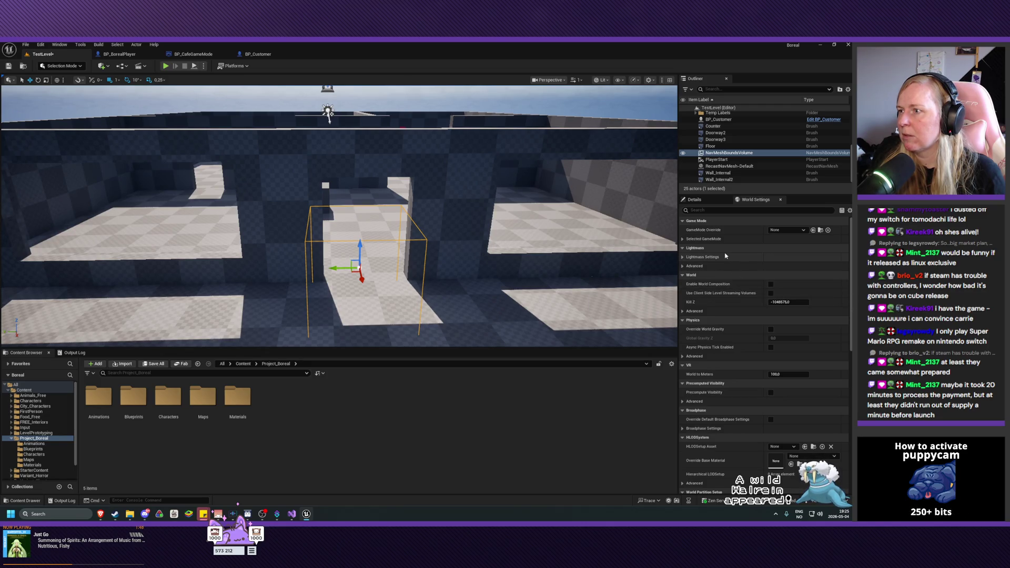
pyautogui.click(705, 312)
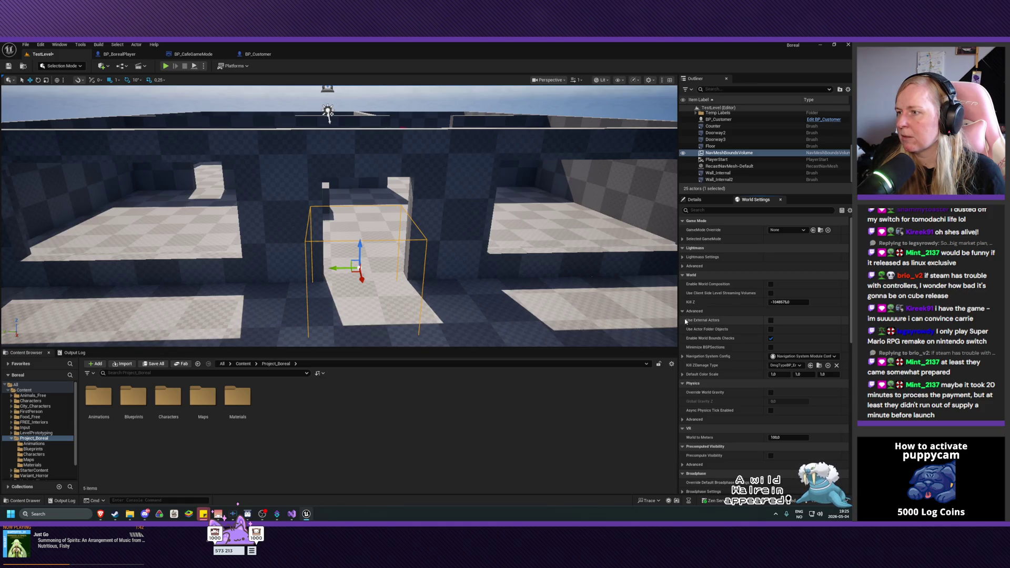
pyautogui.click(684, 311)
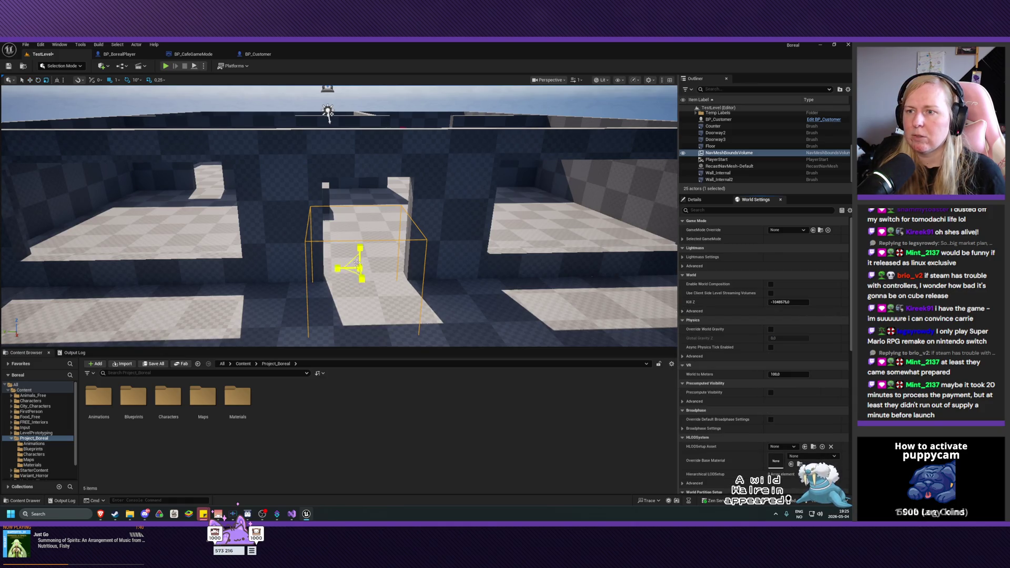
# Step: Squash the nav volume into a flat box and bring up its own properties
pyautogui.moveTo(360, 248); pyautogui.dragTo(362, 292)
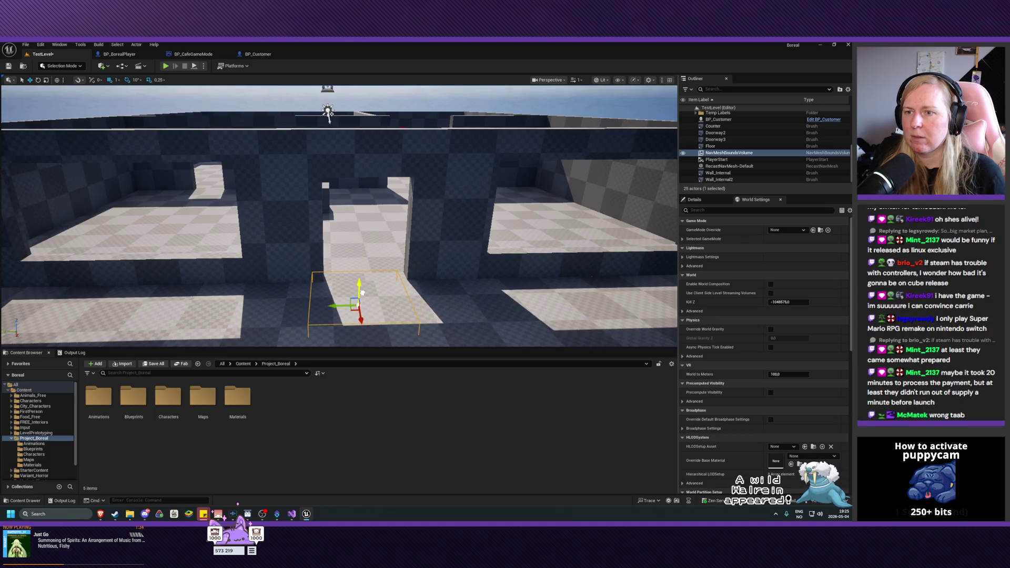
pyautogui.scroll(-10, 447, 299)
pyautogui.scroll(5, 446, 299)
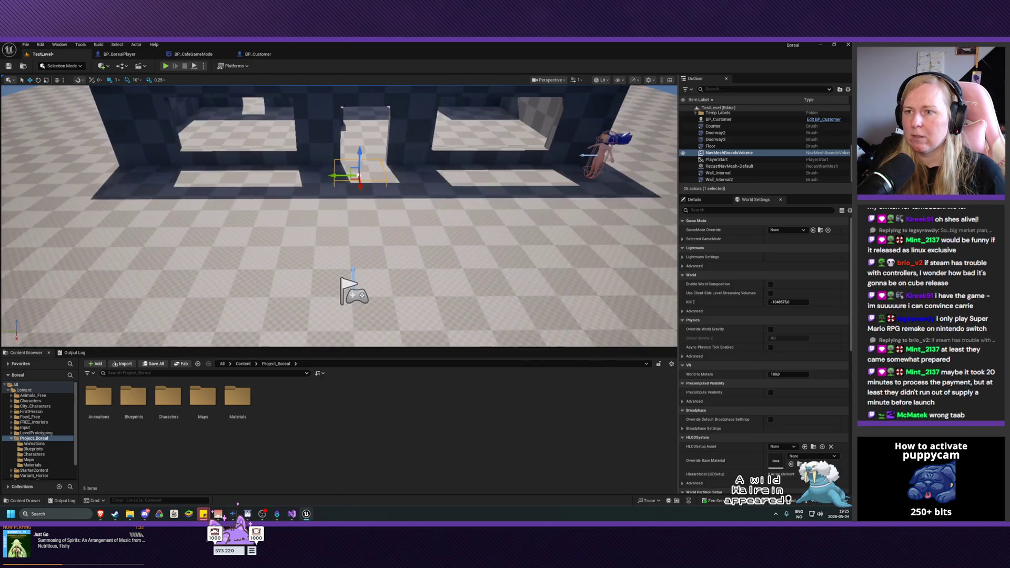
pyautogui.scroll(-6, 340, 215)
pyautogui.scroll(4, 340, 216)
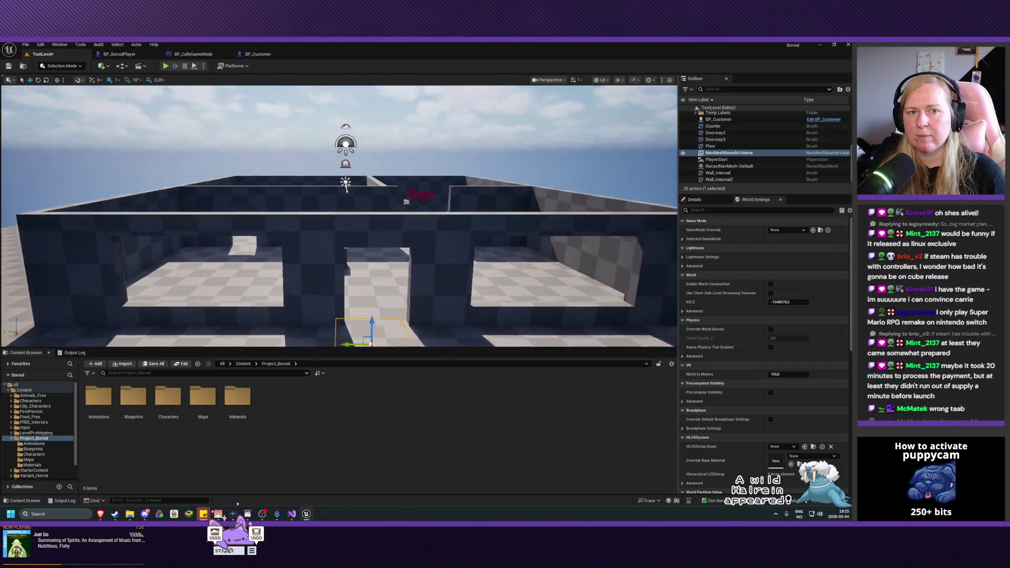
pyautogui.scroll(-6, 339, 216)
pyautogui.scroll(2, 339, 216)
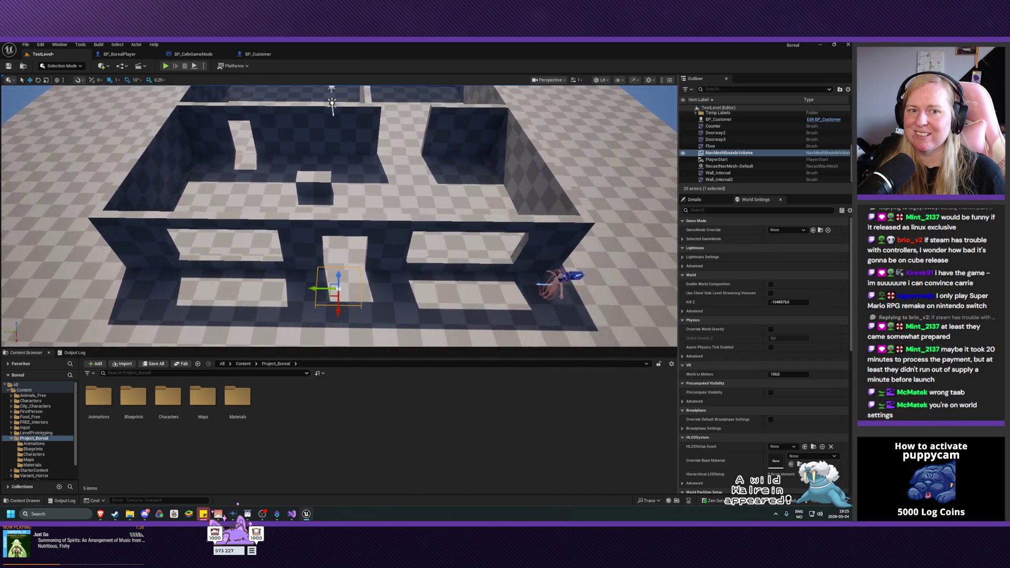
pyautogui.click(715, 202)
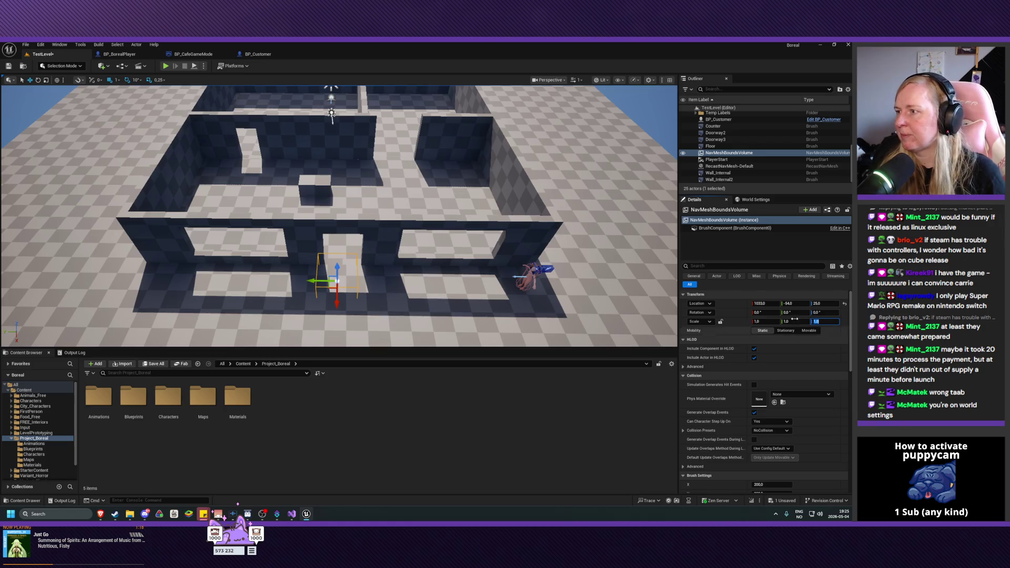
# Step: Set the nav volume's Location Z to 100
pyautogui.click(818, 304)
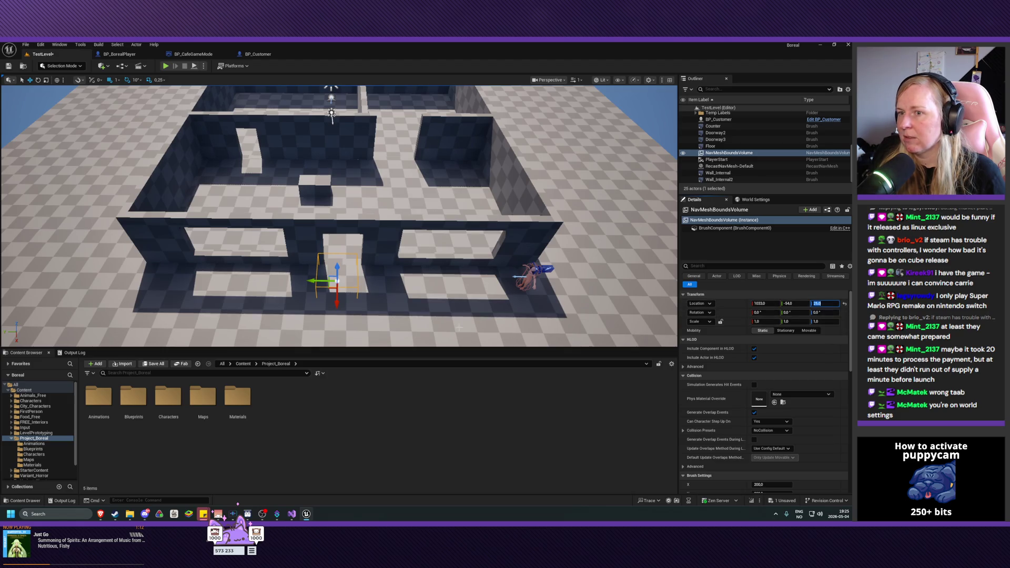
pyautogui.moveTo(330, 281); pyautogui.dragTo(330, 271)
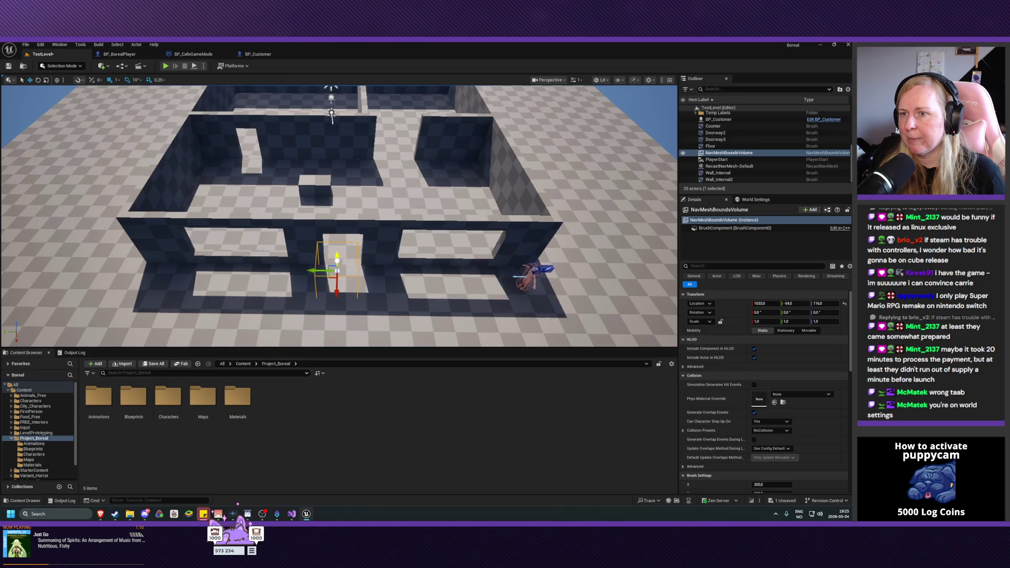
pyautogui.click(826, 305)
pyautogui.write('0')
pyautogui.press('Return')
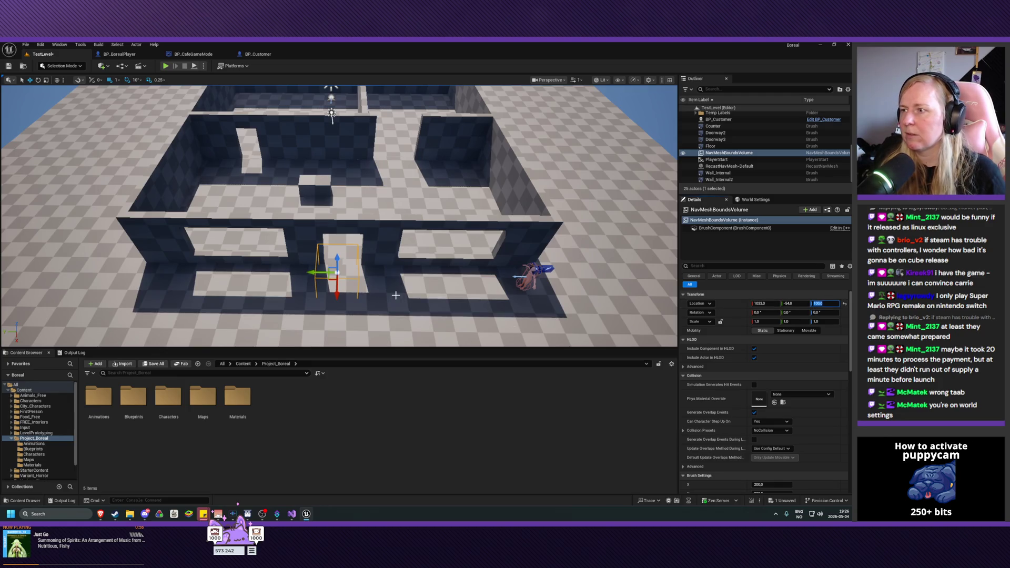
# Step: Fly the camera in closer to the nav volume
pyautogui.scroll(10, 509, 303)
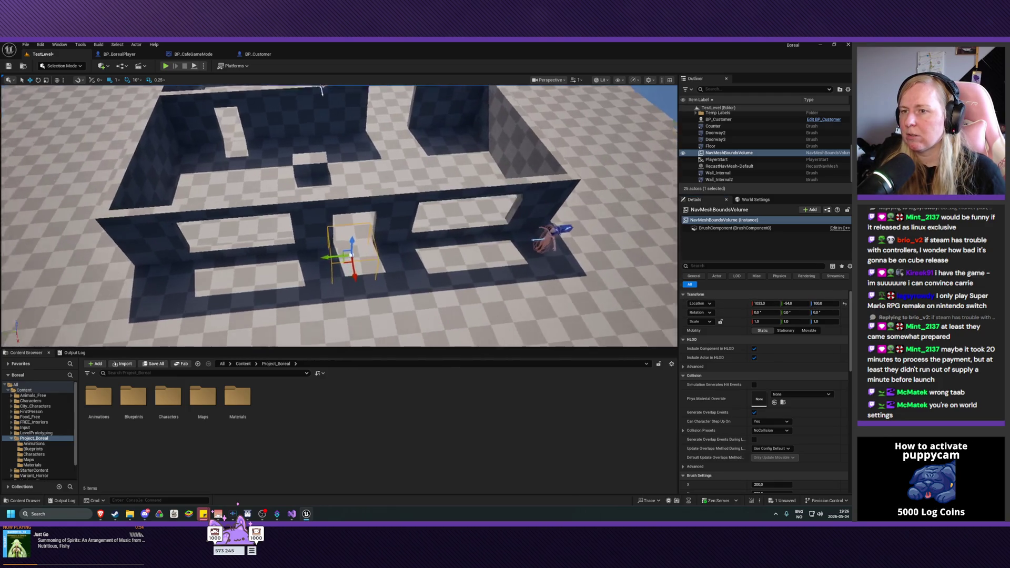
pyautogui.scroll(-8, 508, 303)
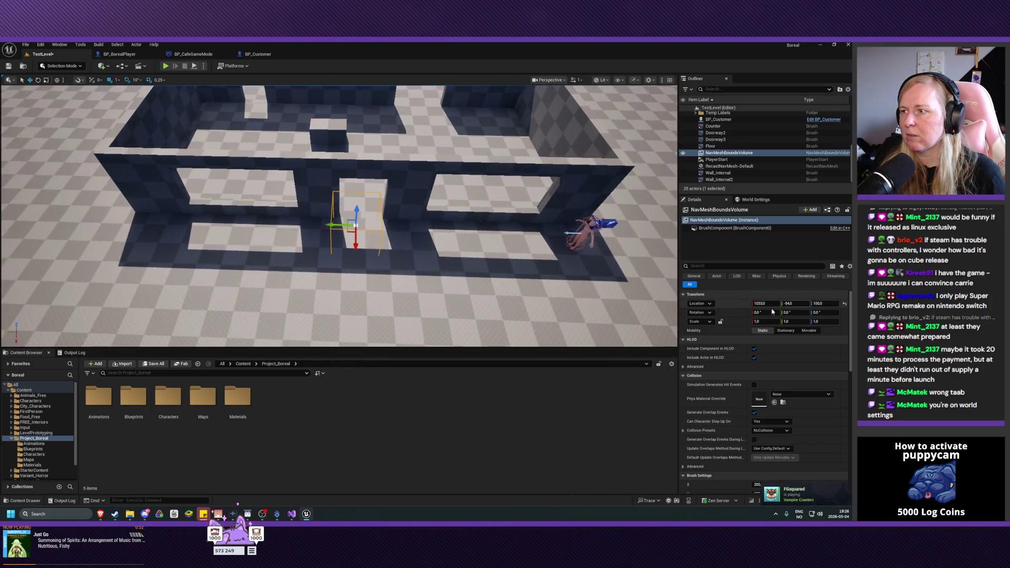
pyautogui.press('w')
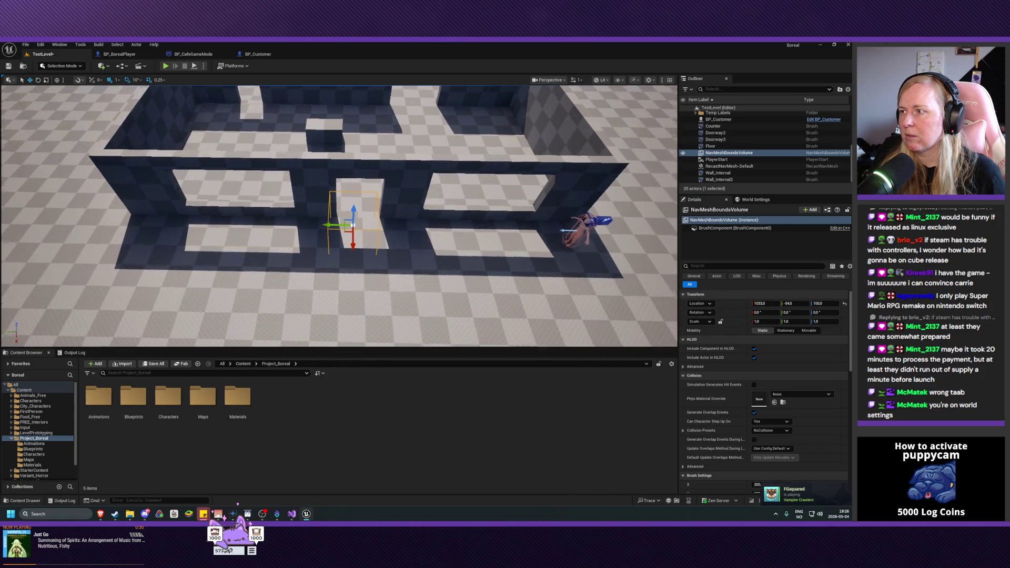
pyautogui.press('w')
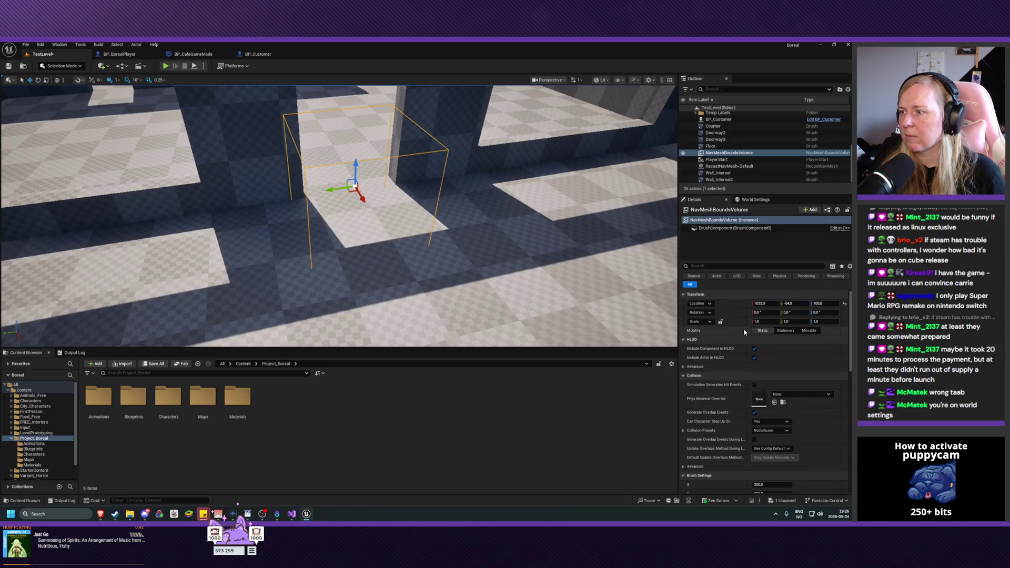
# Step: Nudge the nav volume slightly sideways along Y in the doorway
pyautogui.press('e')
pyautogui.press('r')
pyautogui.press('w')
pyautogui.scroll(-5, 504, 239)
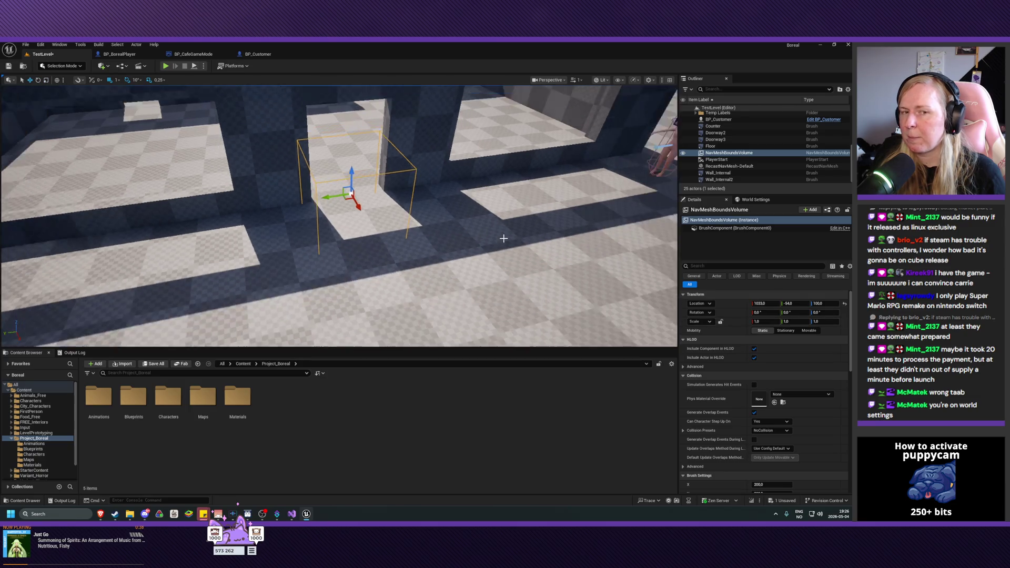
pyautogui.moveTo(421, 263); pyautogui.dragTo(384, 237)
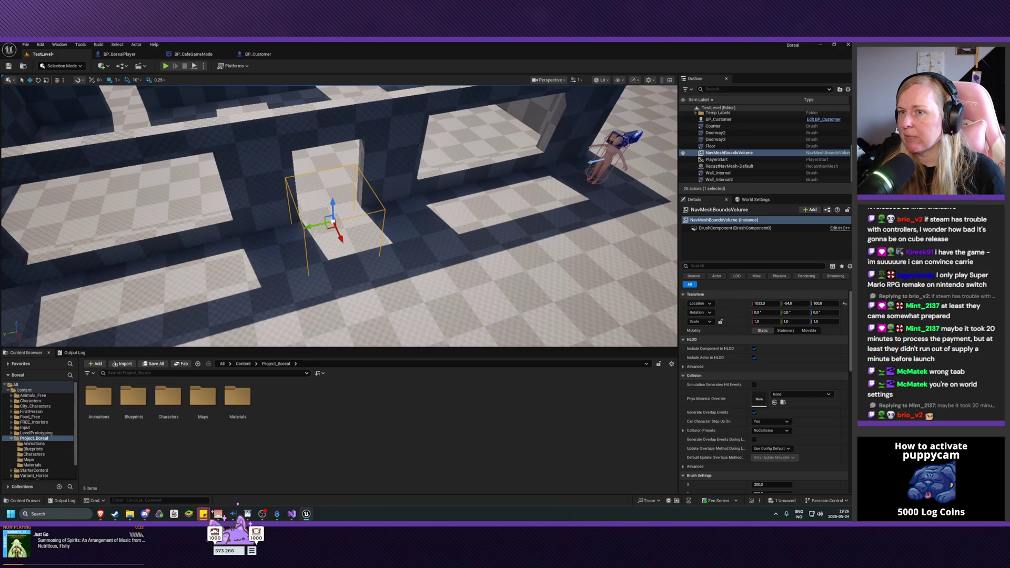
pyautogui.moveTo(316, 228)
pyautogui.mouseDown()
pyautogui.moveTo(377, 231)
pyautogui.moveTo(309, 241)
pyautogui.moveTo(347, 251)
pyautogui.moveTo(299, 234)
pyautogui.moveTo(323, 196)
pyautogui.moveTo(321, 204)
pyautogui.mouseUp()
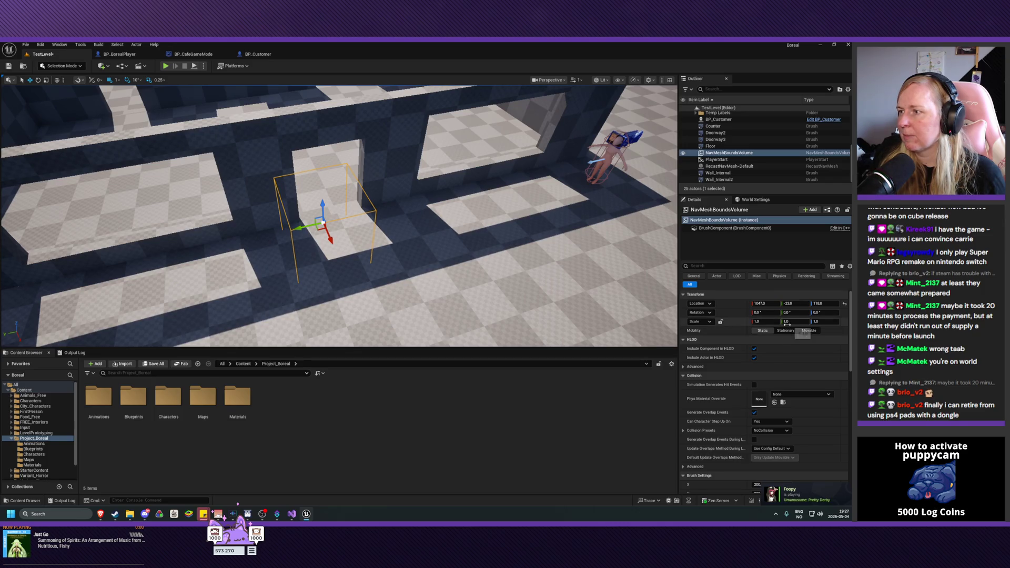
# Step: Scale the volume's Z down to about 0.27 and show its BrushComponent properties
pyautogui.press('r')
pyautogui.moveTo(323, 203); pyautogui.dragTo(323, 230)
pyautogui.press('w')
pyautogui.press('r')
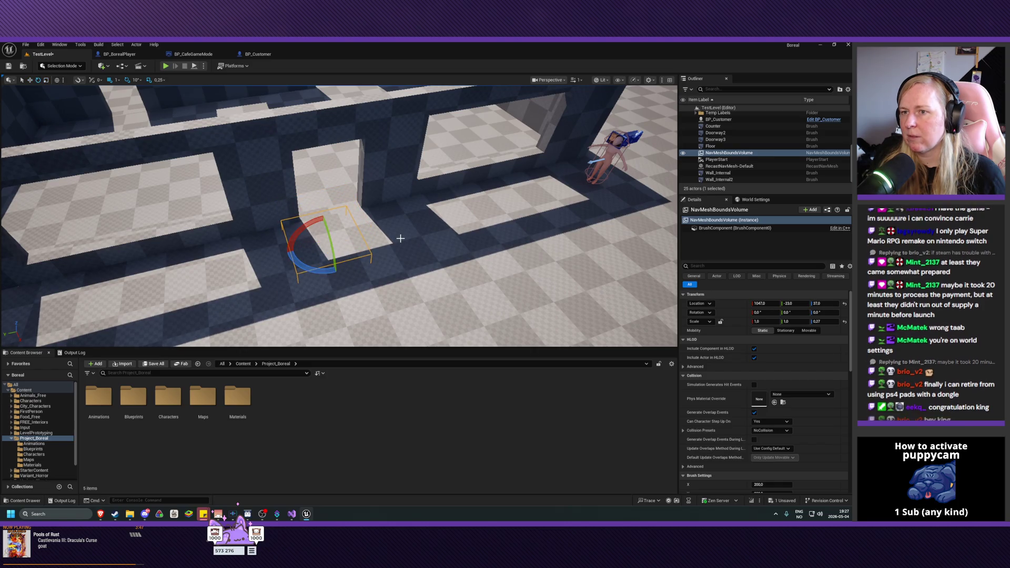
pyautogui.moveTo(400, 235)
pyautogui.mouseDown()
pyautogui.moveTo(384, 284)
pyautogui.moveTo(408, 230)
pyautogui.mouseUp()
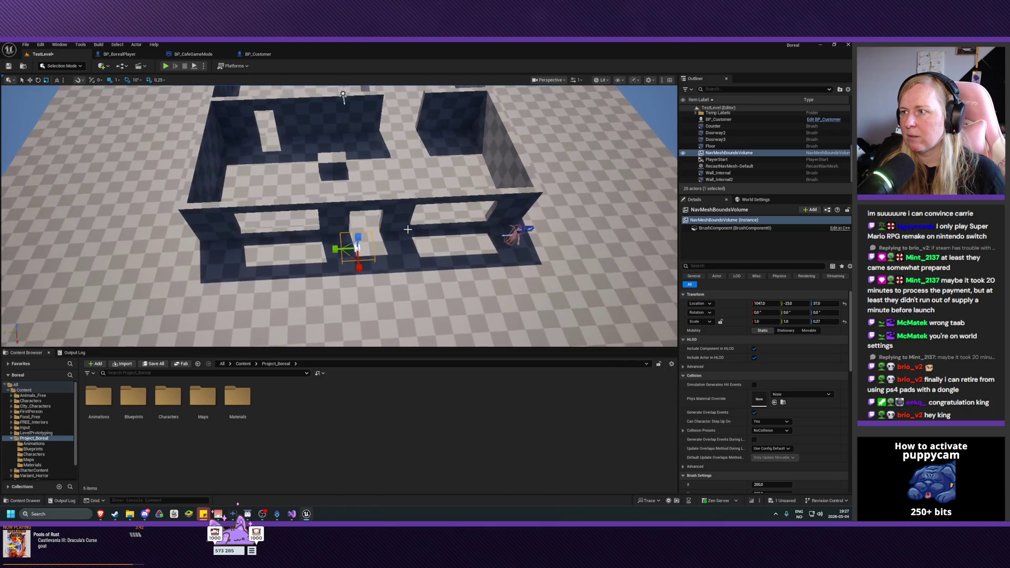
pyautogui.click(732, 228)
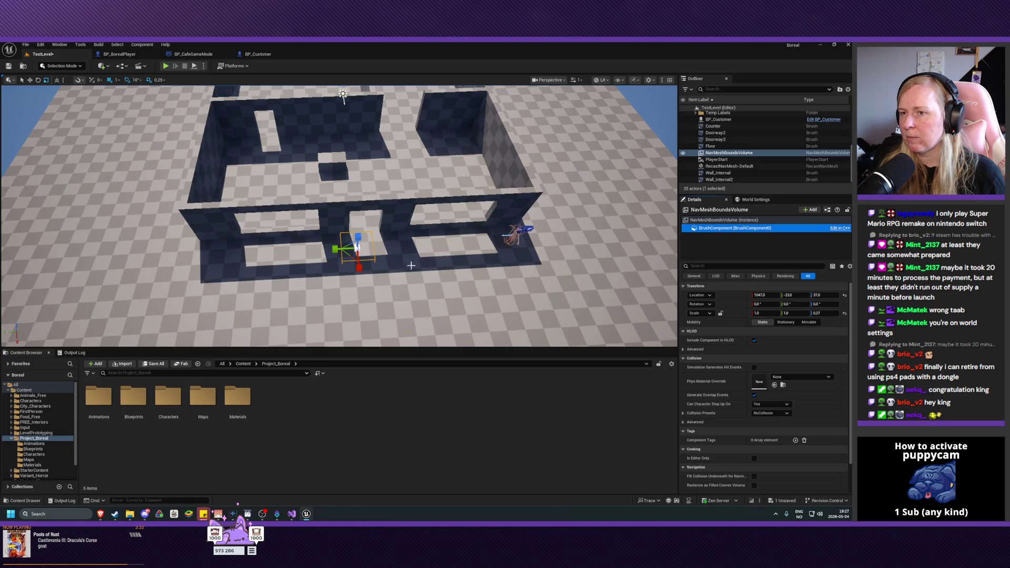
# Step: Stretch the nav volume along X and move it back into the upper room
pyautogui.moveTo(359, 267); pyautogui.dragTo(359, 268)
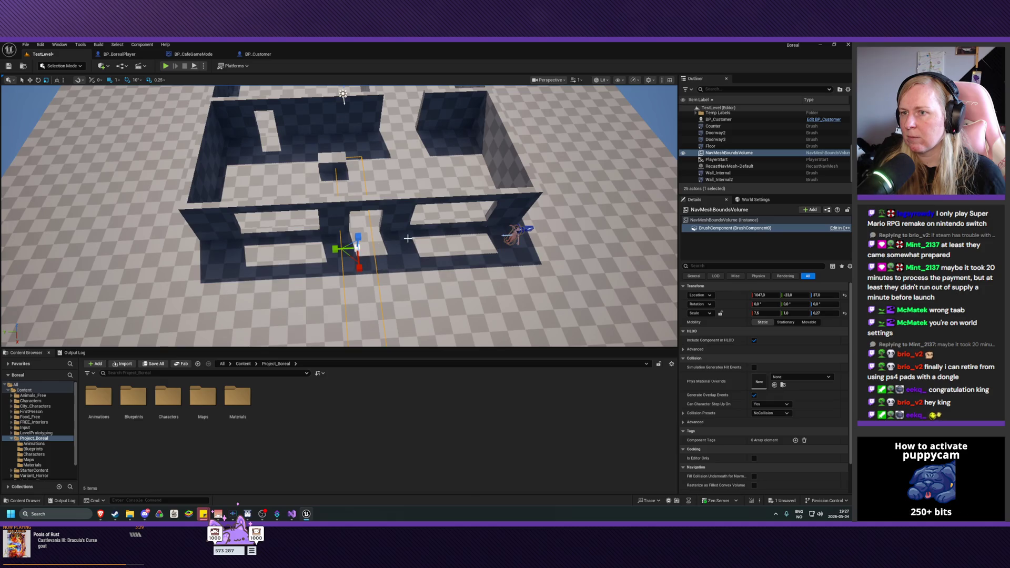
pyautogui.scroll(-2, 408, 238)
pyautogui.moveTo(353, 256); pyautogui.dragTo(359, 182)
# Step: Widen the volume to about 14.5 by 14.37 X/Y scale across the rooms and save
pyautogui.press('r')
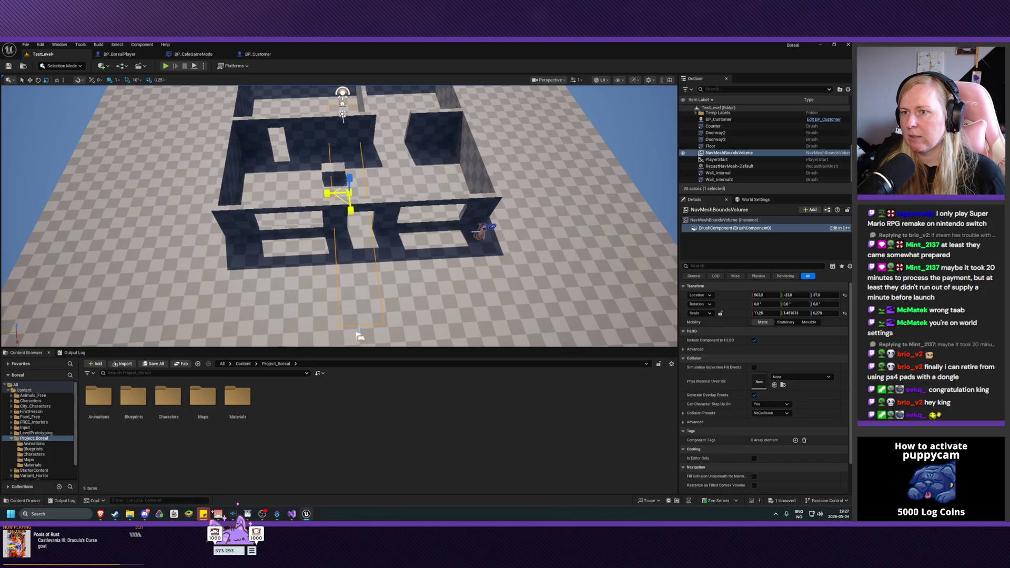
pyautogui.moveTo(350, 208)
pyautogui.mouseDown()
pyautogui.moveTo(253, 213)
pyautogui.moveTo(266, 213)
pyautogui.mouseUp()
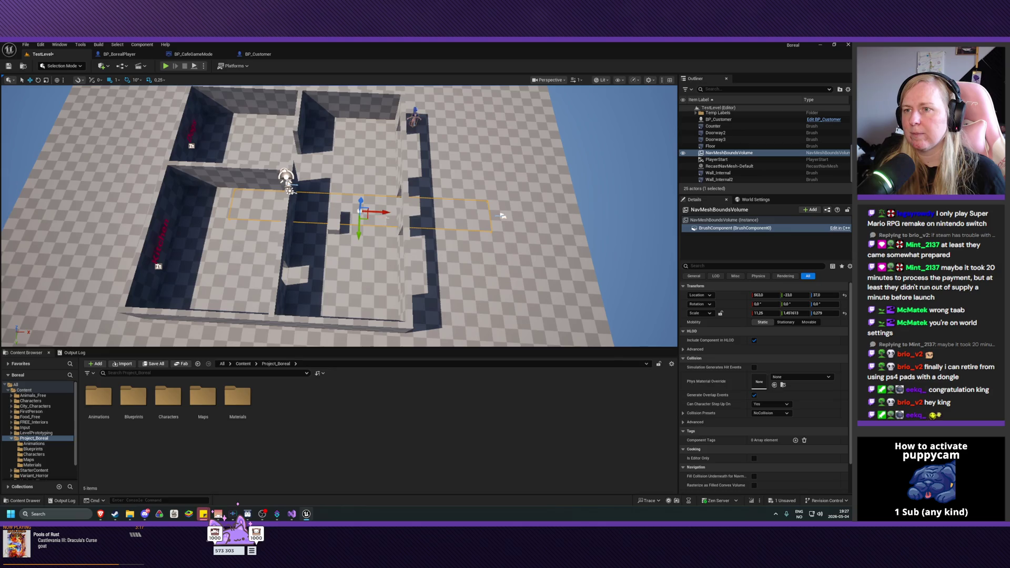
pyautogui.moveTo(385, 213); pyautogui.dragTo(325, 213)
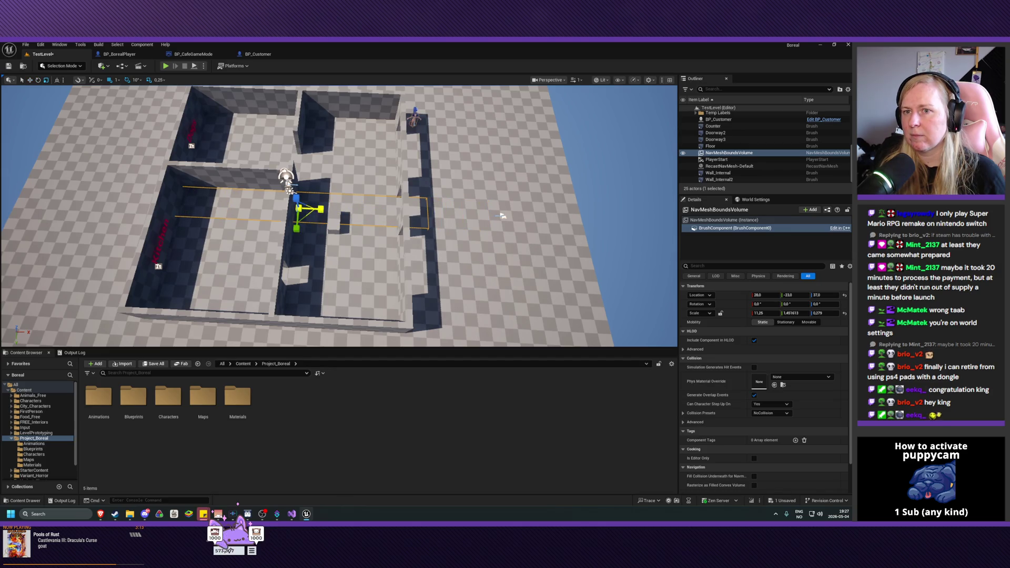
pyautogui.moveTo(320, 210); pyautogui.dragTo(333, 219)
pyautogui.press('w')
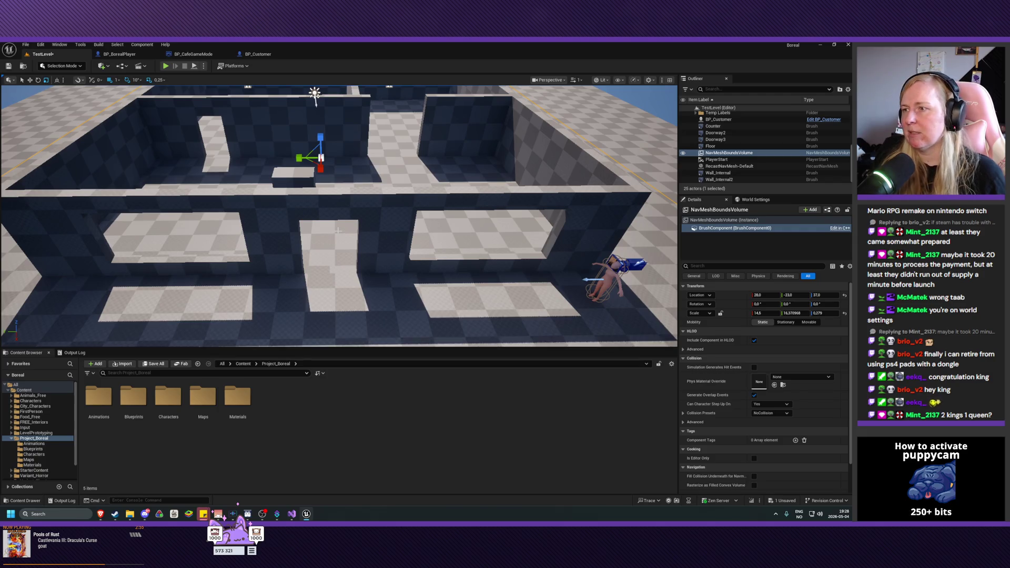
pyautogui.hotkey('ctrl', 's')
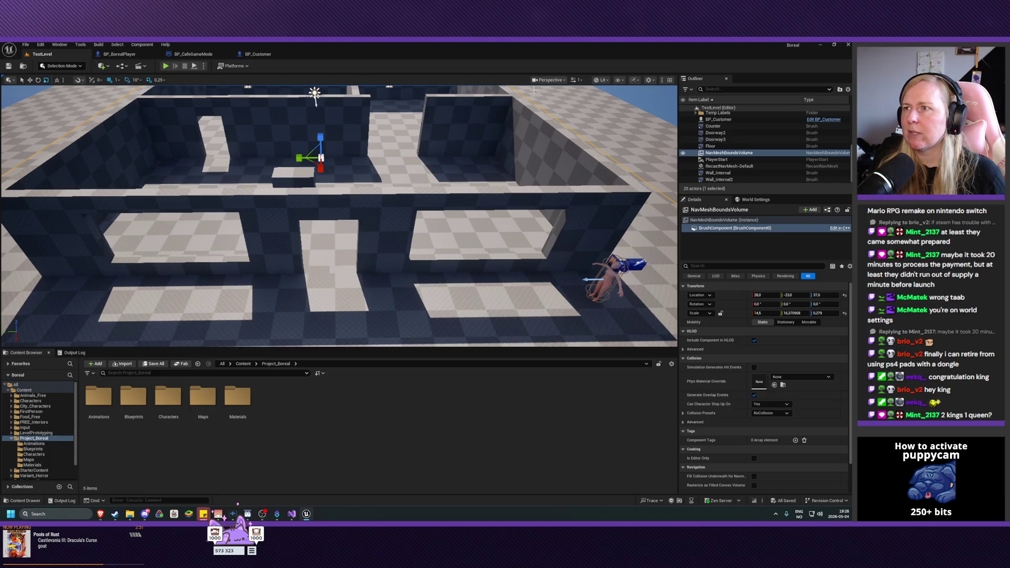
pyautogui.click(619, 80)
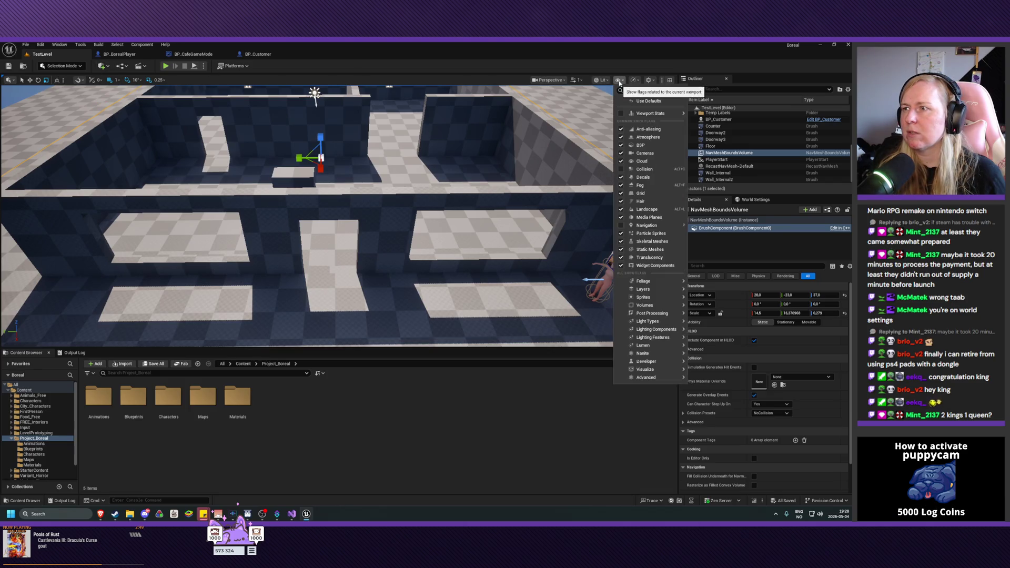
# Step: Enable the Navigation show flag and inspect the green navmesh across the room floors
pyautogui.click(621, 225)
pyautogui.press('f')
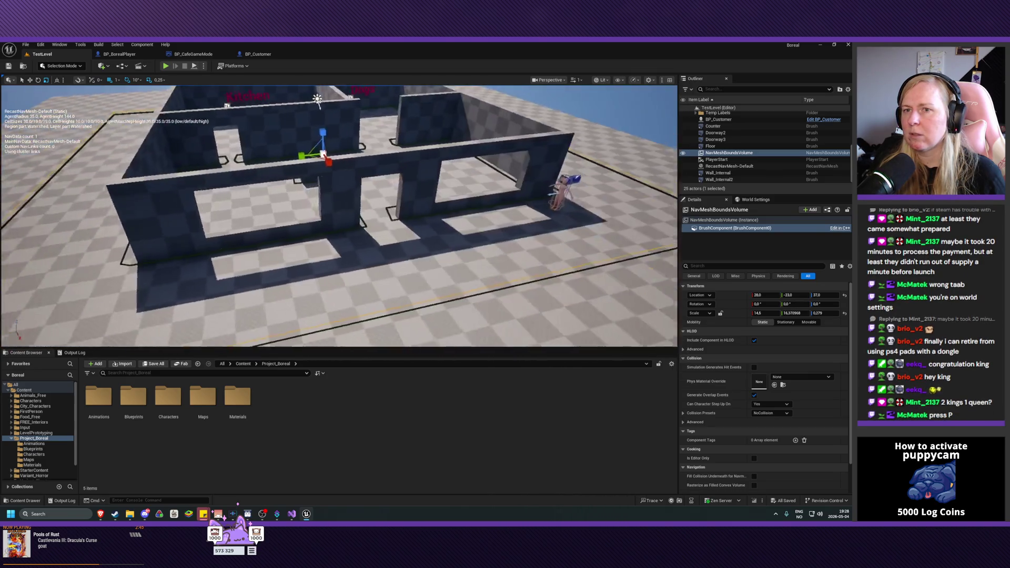
pyautogui.scroll(-5, 244, 208)
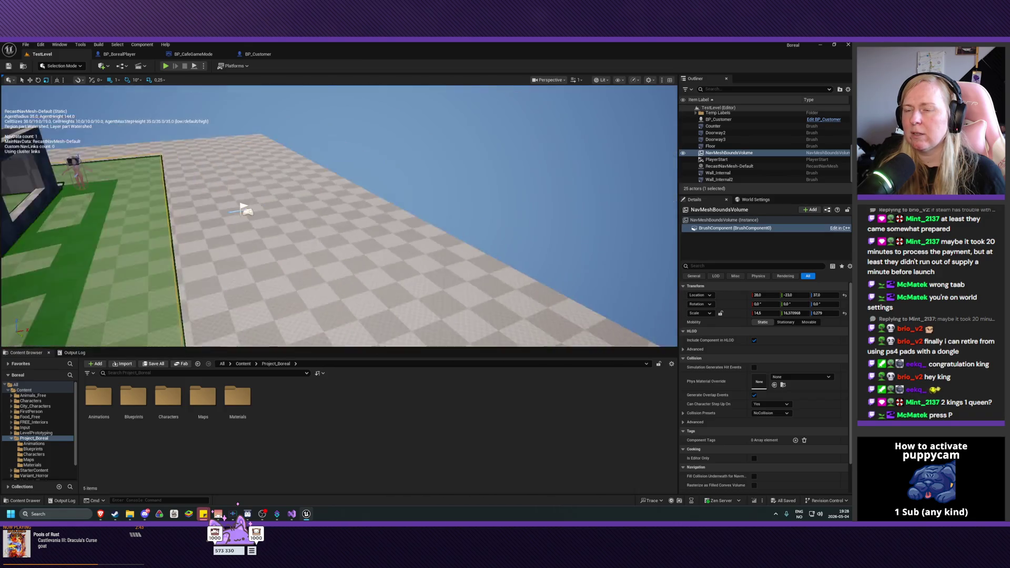
pyautogui.scroll(3, 340, 216)
pyautogui.scroll(6, 340, 216)
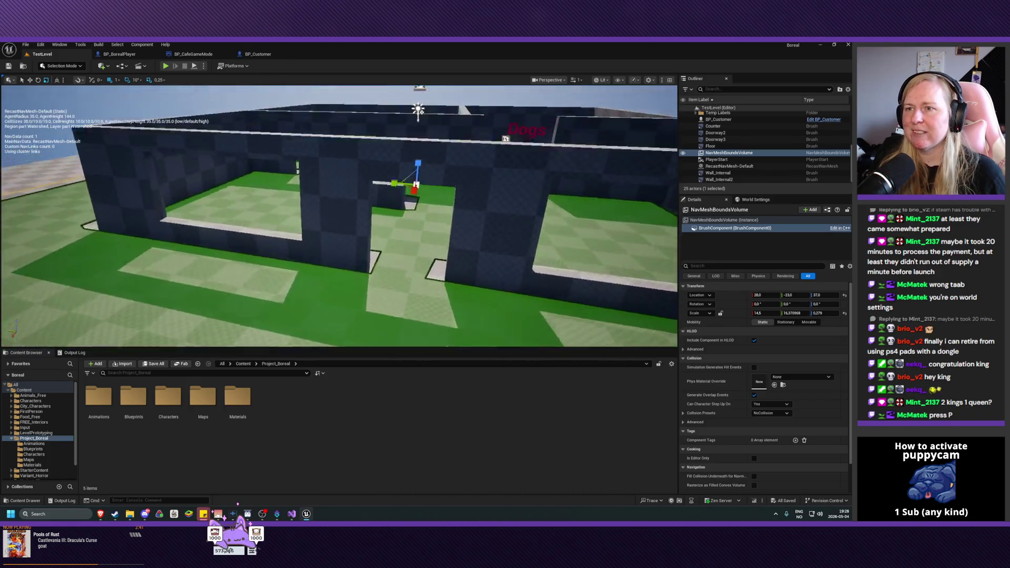
pyautogui.scroll(3, 340, 215)
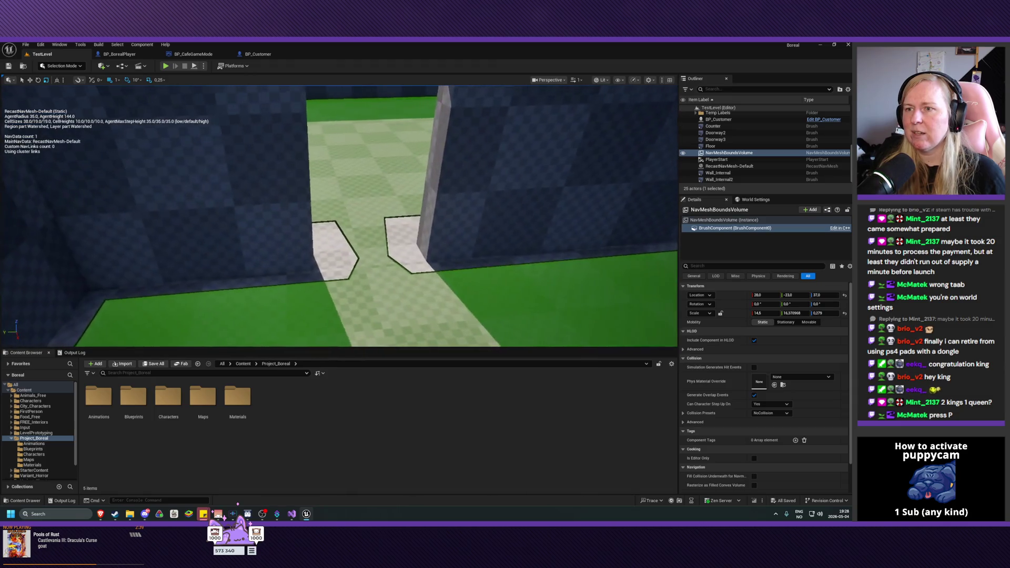
pyautogui.scroll(-5, 339, 216)
pyautogui.scroll(3, 340, 216)
pyautogui.scroll(-5, 339, 215)
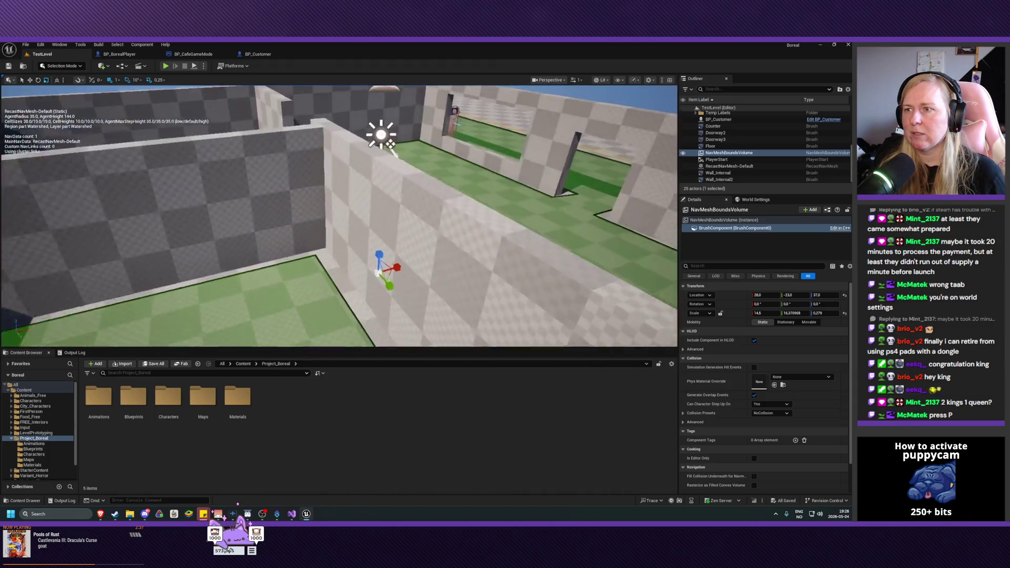
pyautogui.scroll(-5, 339, 216)
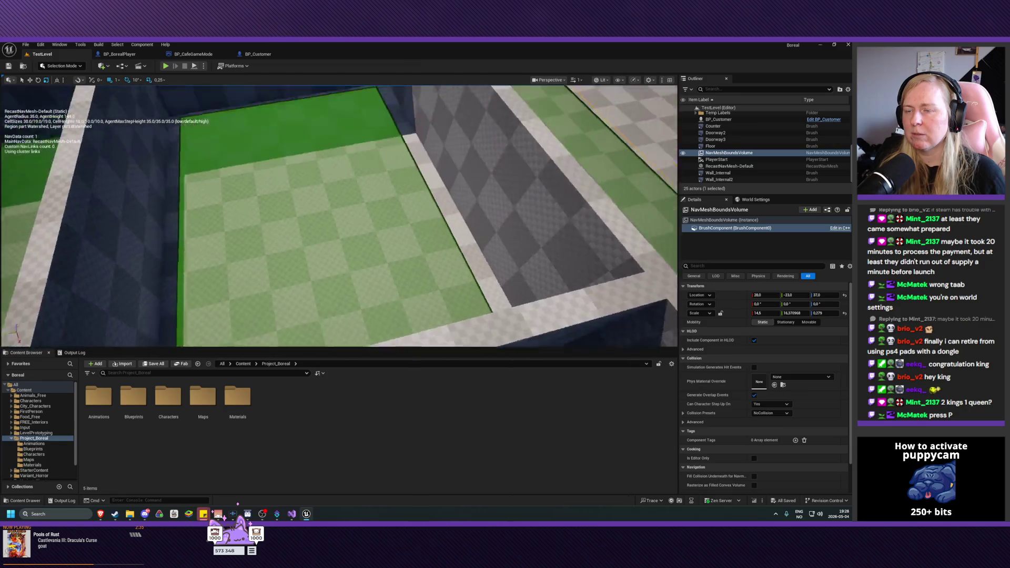
pyautogui.scroll(-5, 340, 216)
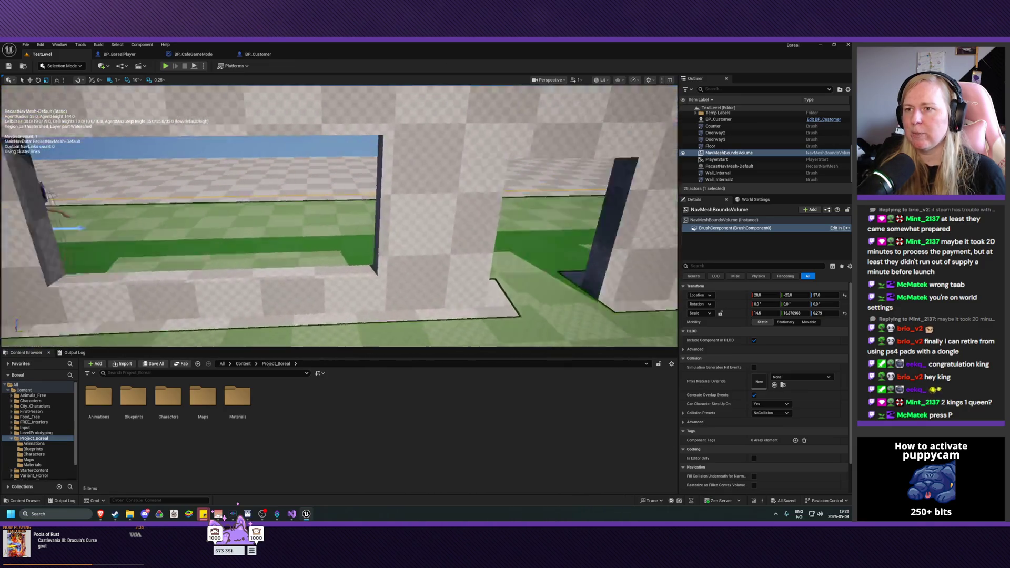
pyautogui.scroll(-5, 340, 216)
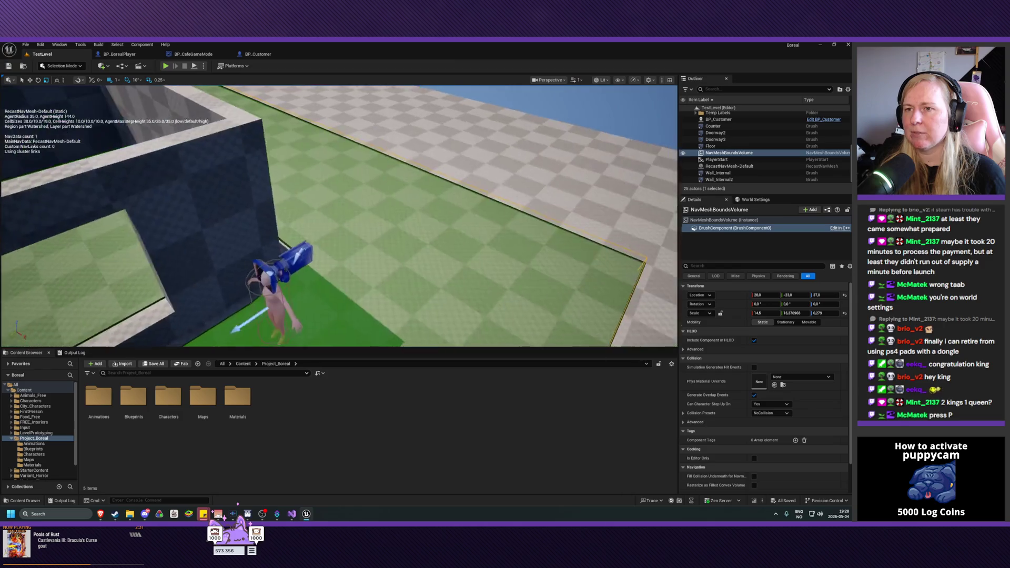
pyautogui.scroll(2, 340, 216)
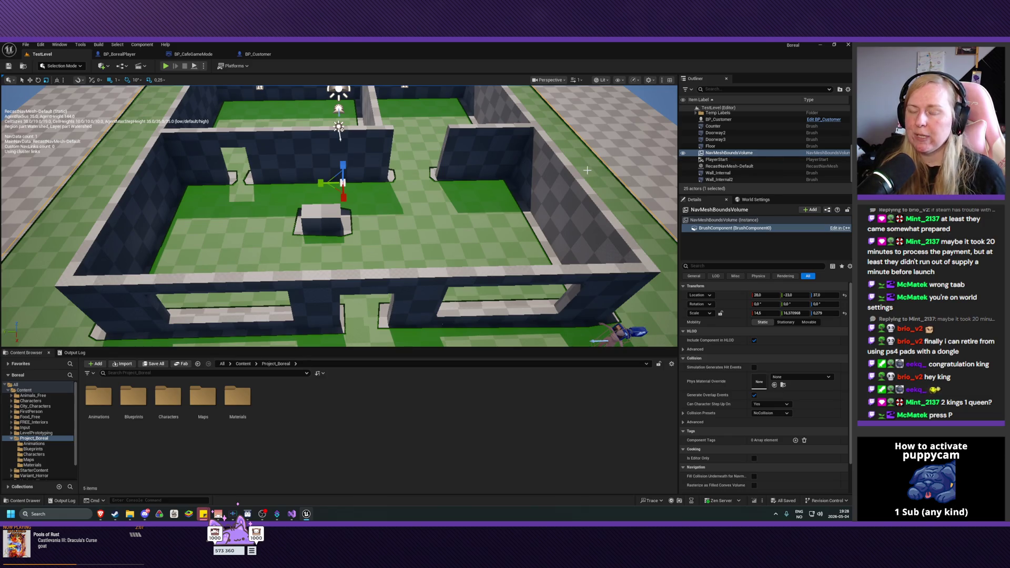
pyautogui.press('p')
pyautogui.press('p')
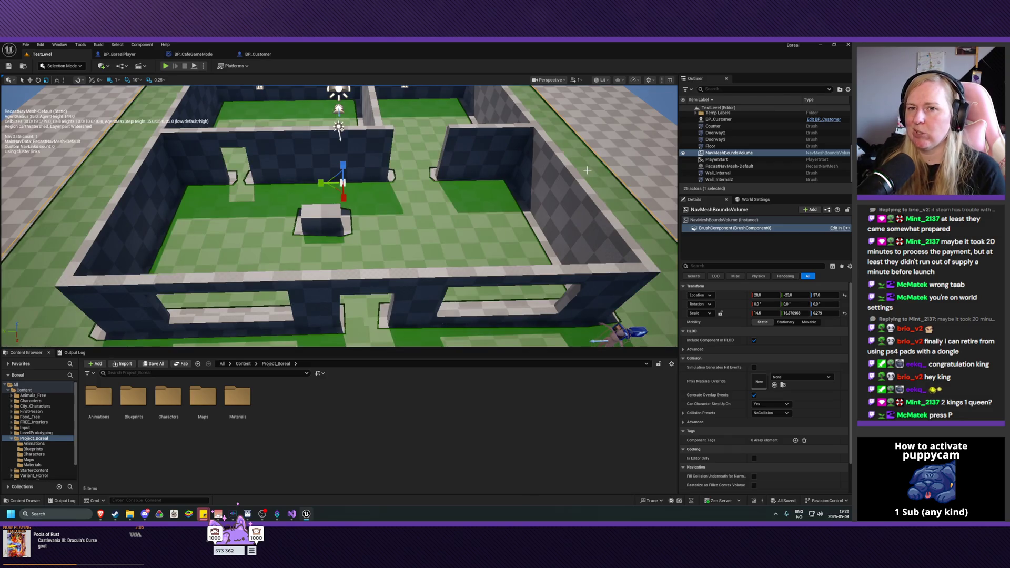
pyautogui.press('p')
pyautogui.press('p')
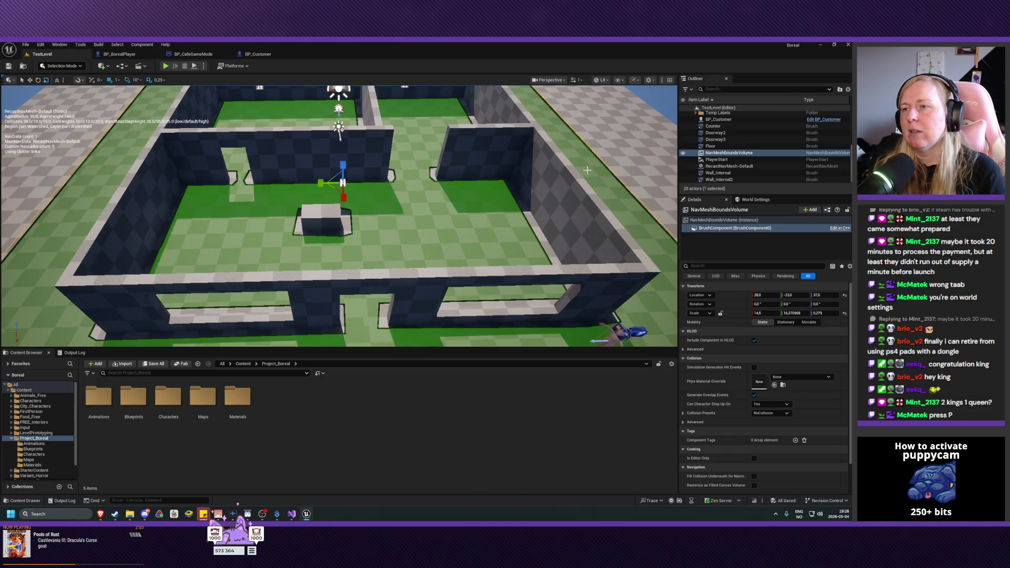
# Step: Rename the NavMeshBoundsVolume in the Outliner to 'DefaultNavMesh'
pyautogui.doubleClick(722, 154)
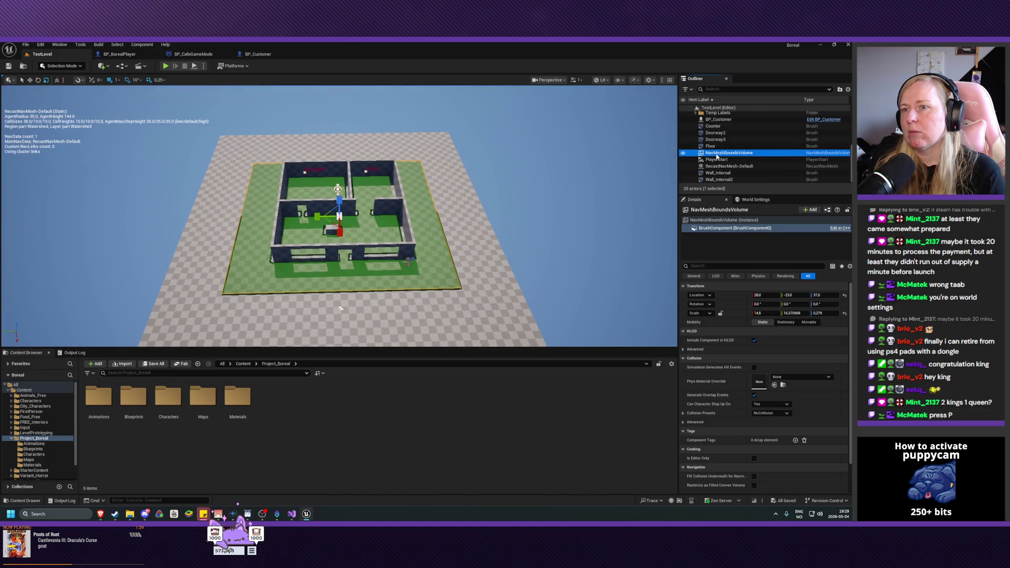
pyautogui.rightClick(718, 155)
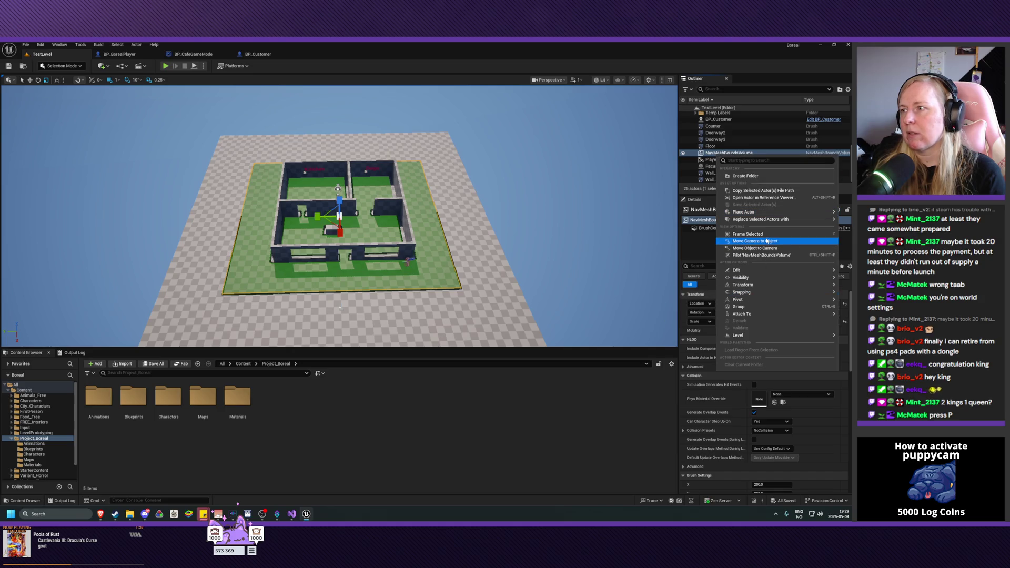
pyautogui.click(716, 155)
pyautogui.click(717, 154)
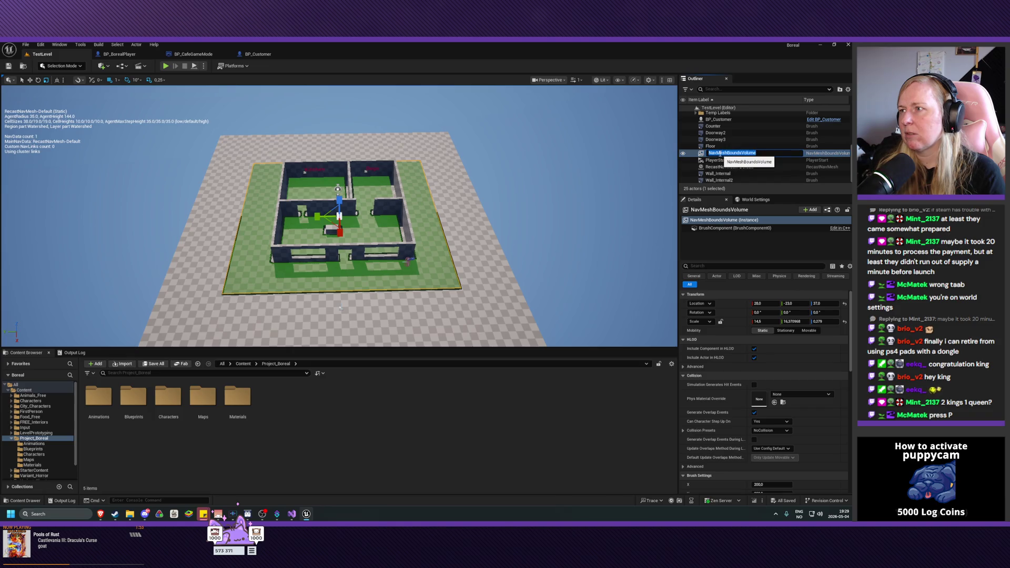
pyautogui.write('DefaultNavMesh')
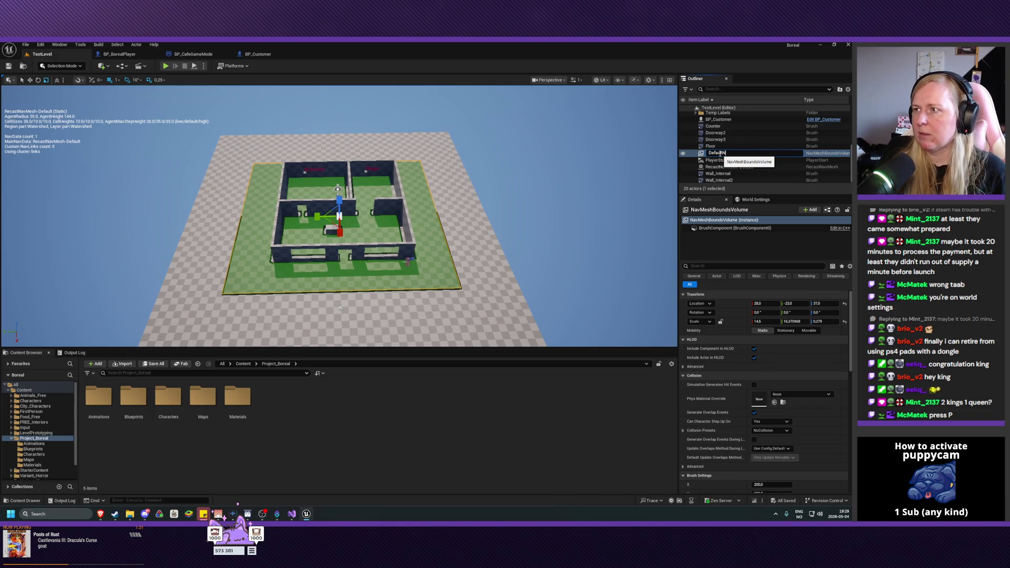
pyautogui.press('Return')
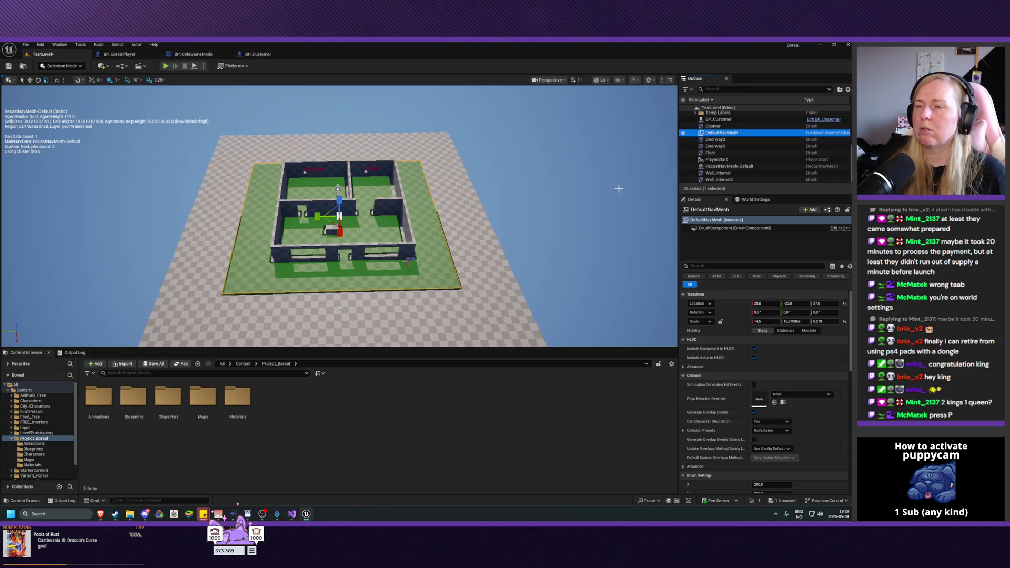
pyautogui.scroll(6, 354, 234)
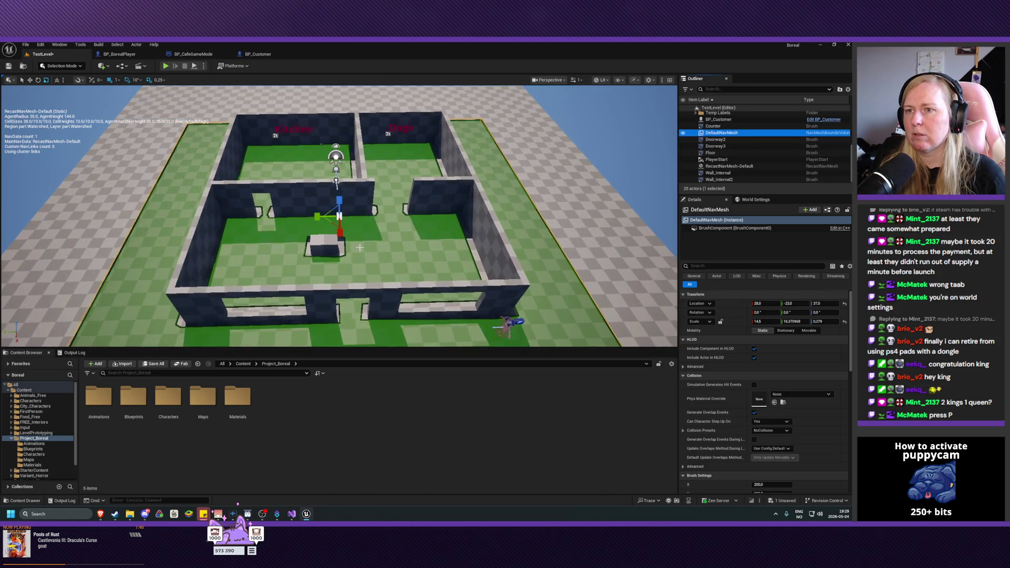
# Step: Hide the green navmesh overlay and save the level
pyautogui.scroll(6, 360, 247)
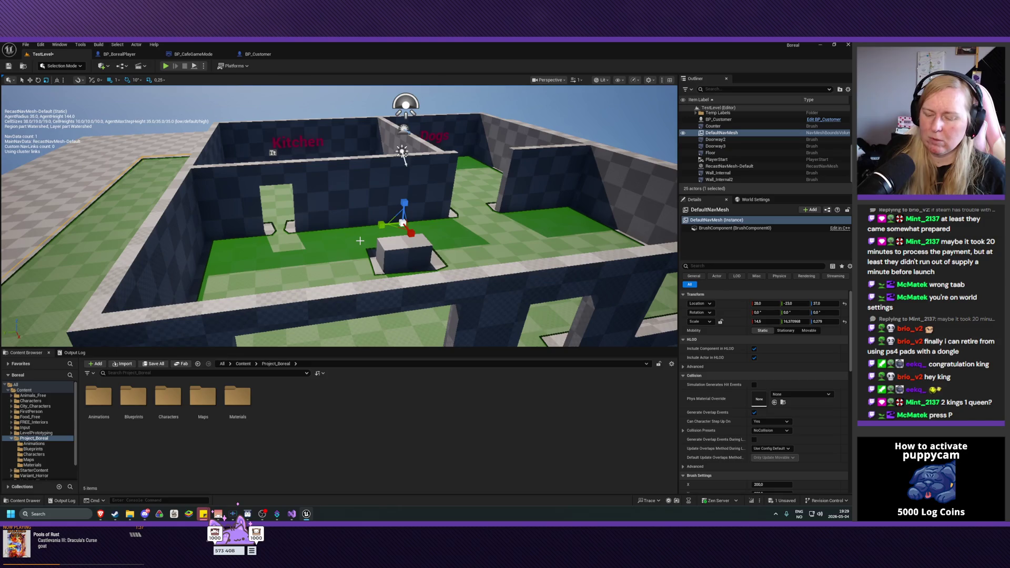
pyautogui.press('p')
pyautogui.hotkey('ctrl', 's')
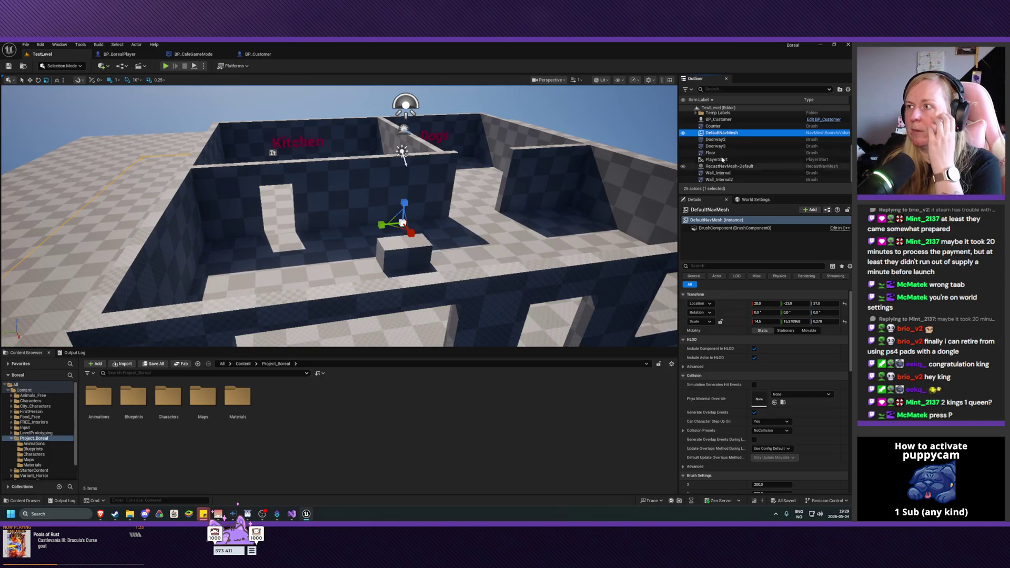
pyautogui.scroll(-5, 724, 153)
pyautogui.scroll(1, 725, 153)
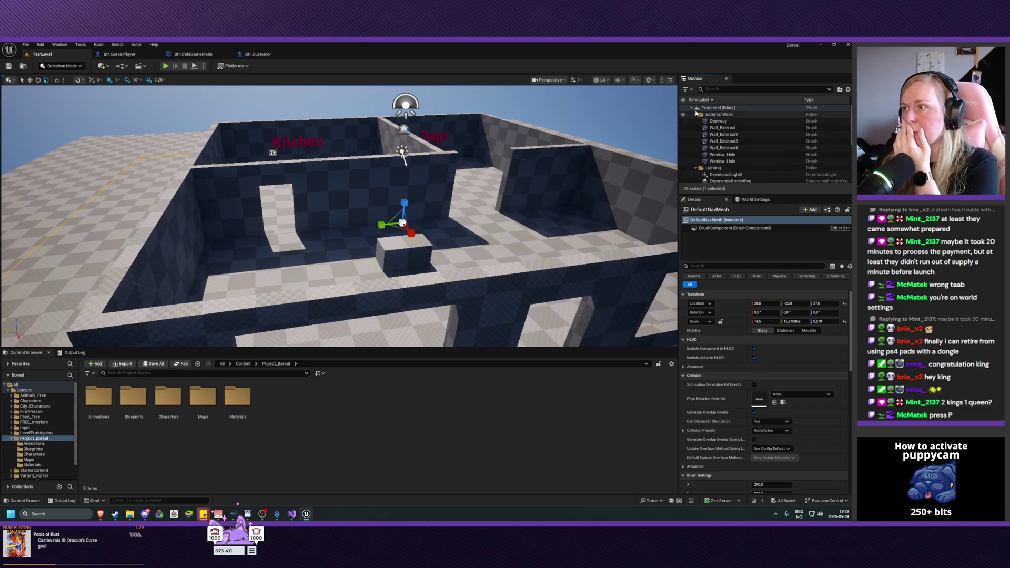
# Step: Collapse the External Walls and Lighting folders and select Wall_Internal
pyautogui.click(696, 115)
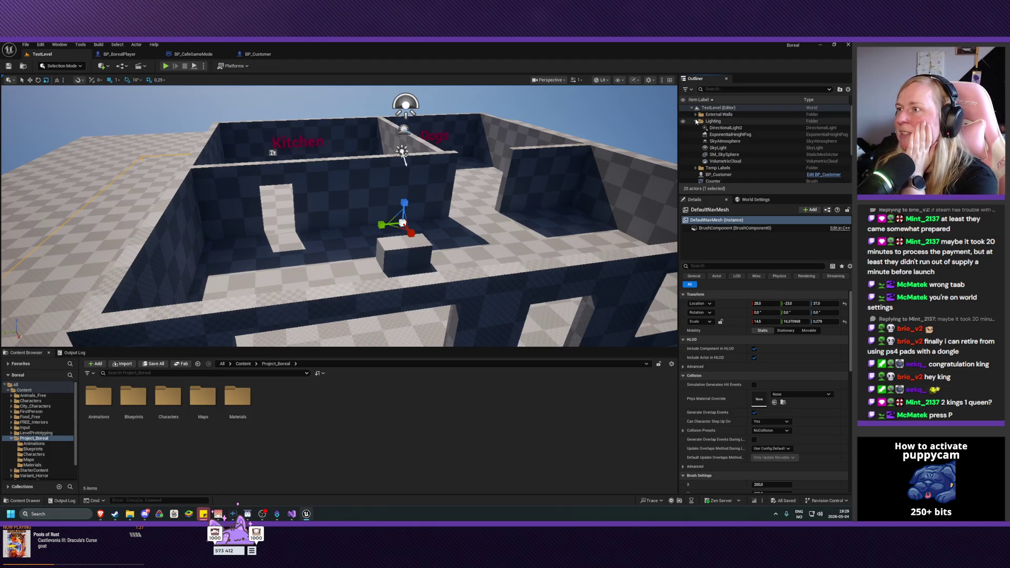
pyautogui.click(695, 121)
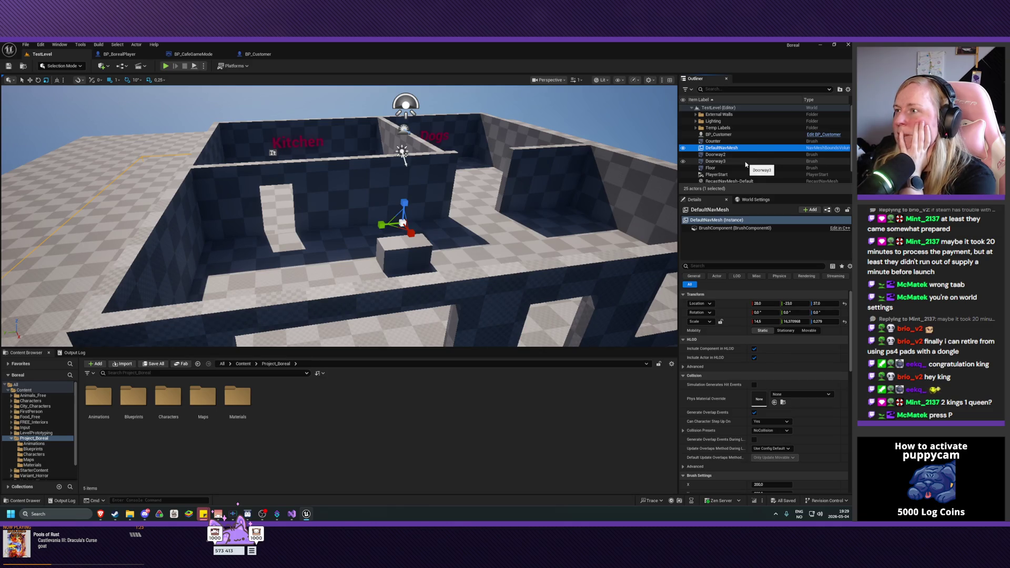
pyautogui.scroll(-2, 746, 165)
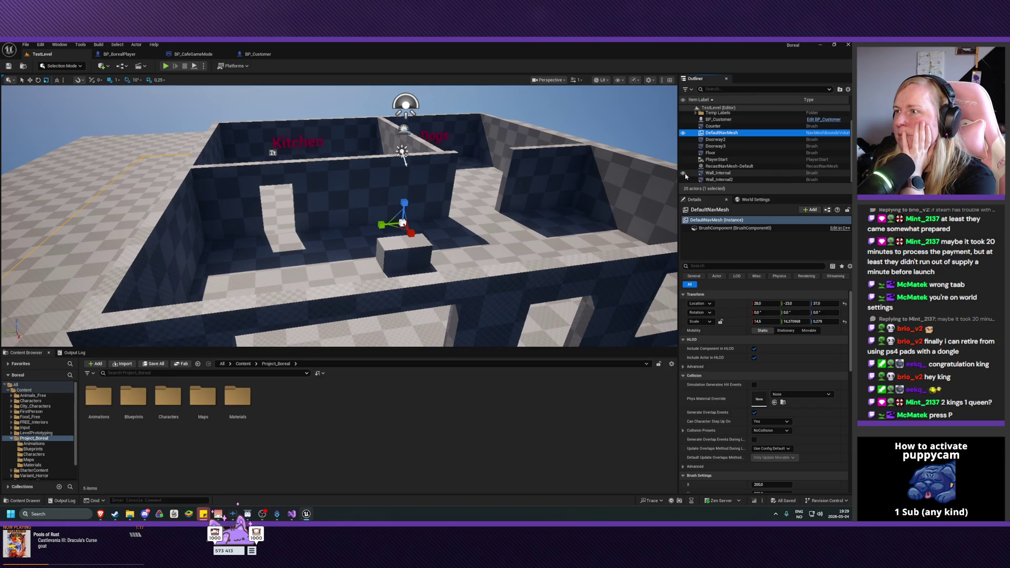
pyautogui.scroll(2, 686, 175)
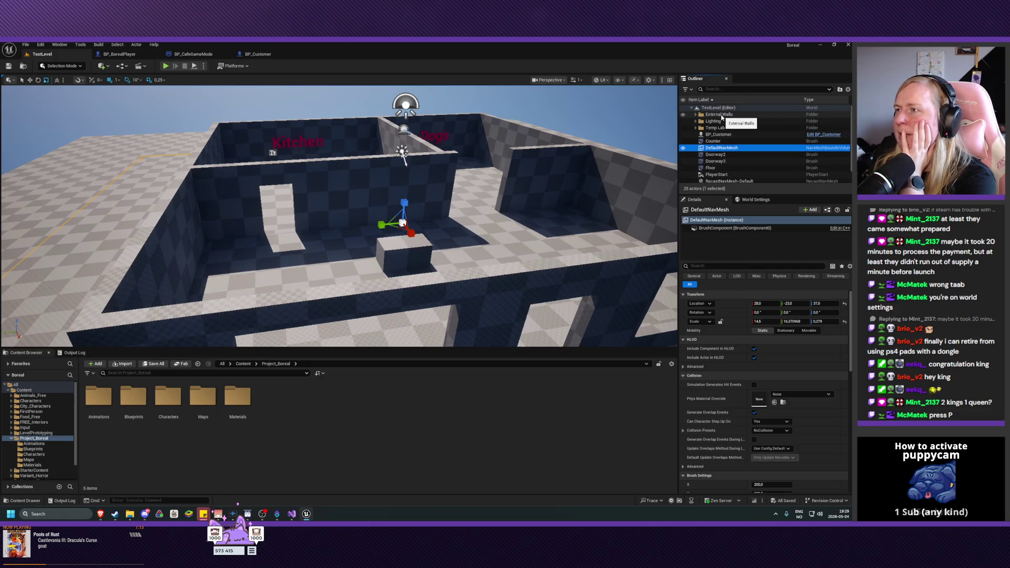
pyautogui.scroll(-2, 742, 163)
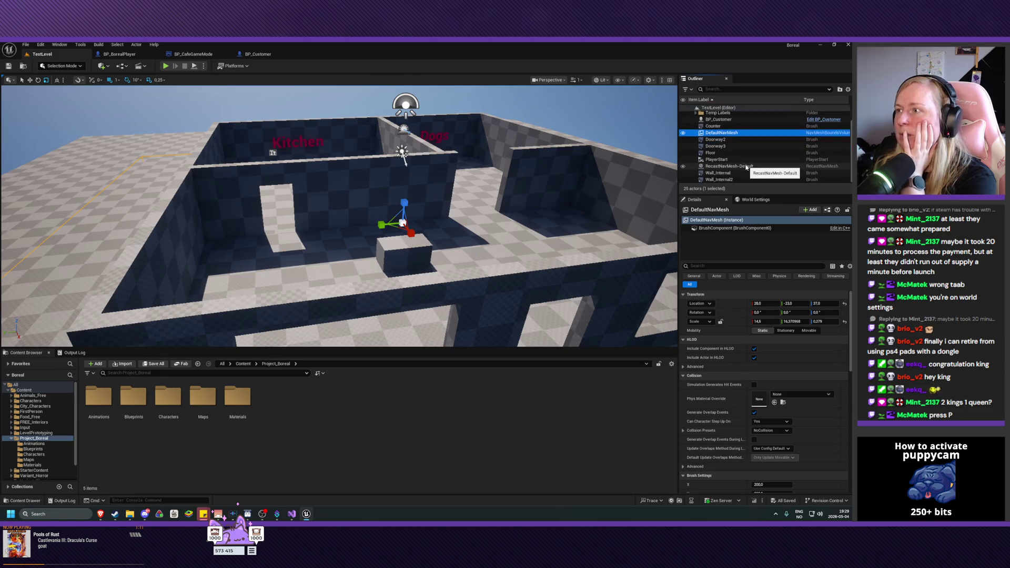
pyautogui.click(721, 173)
# Step: Create an 'Internal Walls' folder holding Wall_Internal, then select Wall_Internal2
pyautogui.rightClick(725, 174)
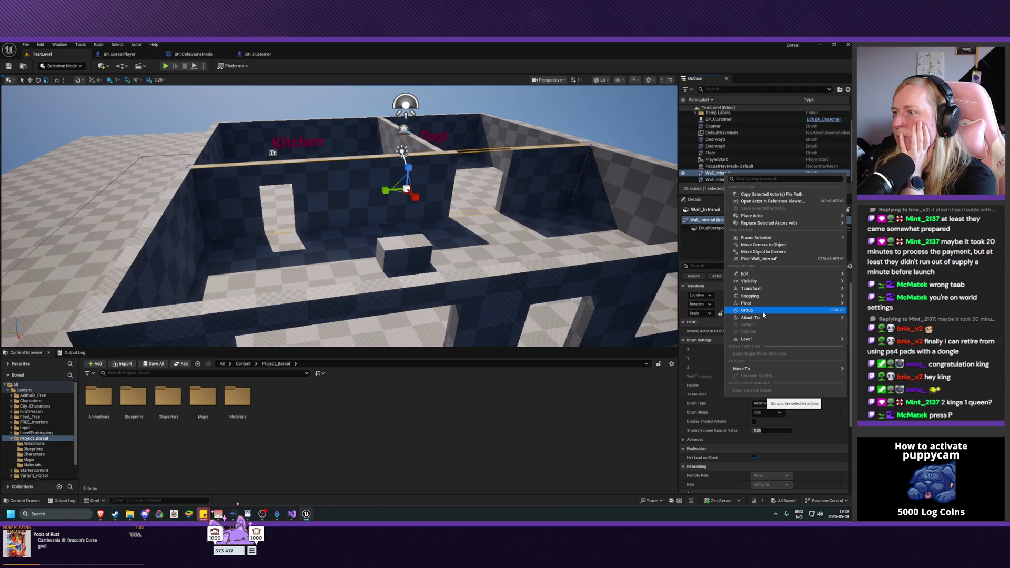
pyautogui.moveTo(758, 216)
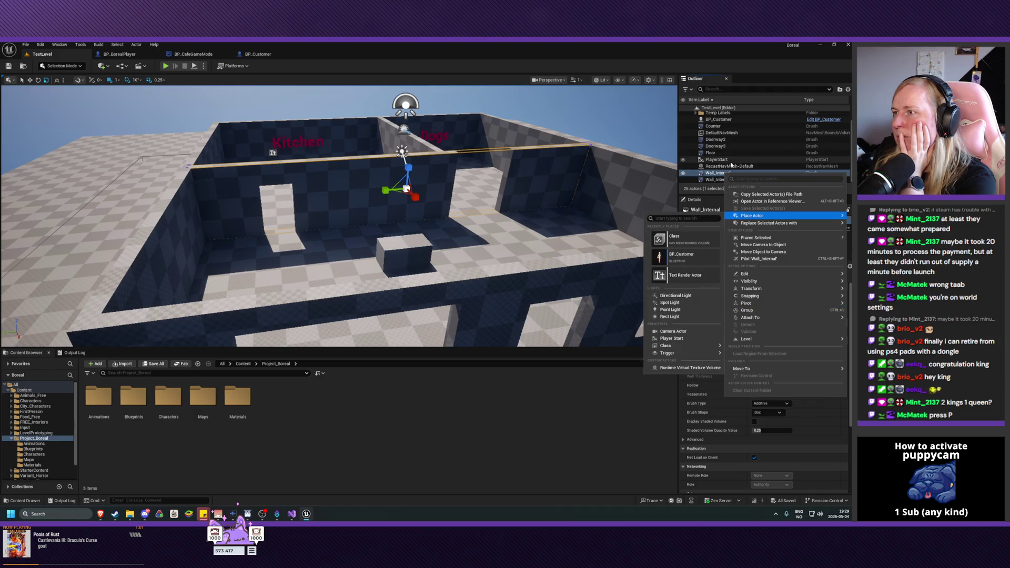
pyautogui.press('Escape')
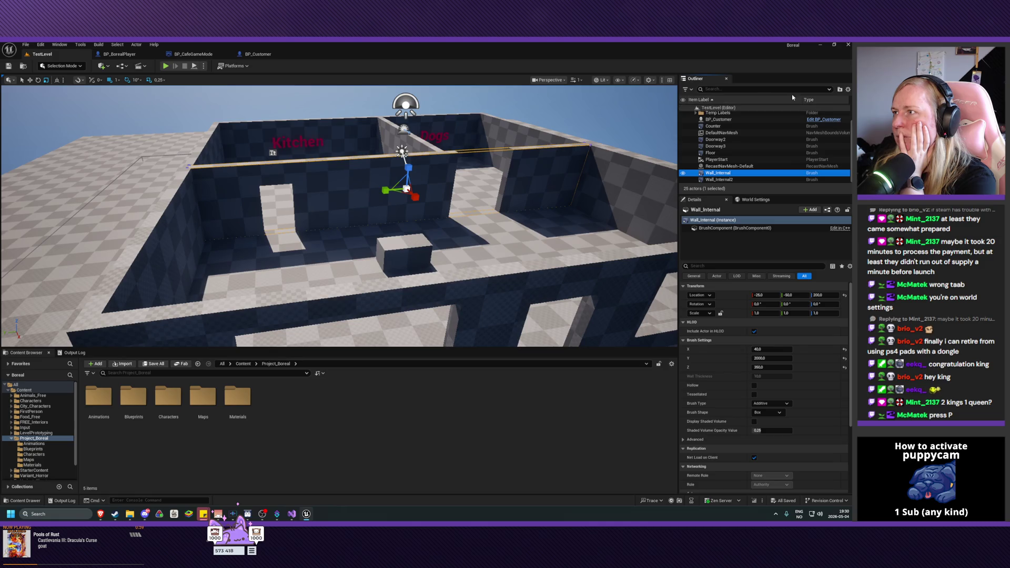
pyautogui.click(841, 90)
pyautogui.write('I')
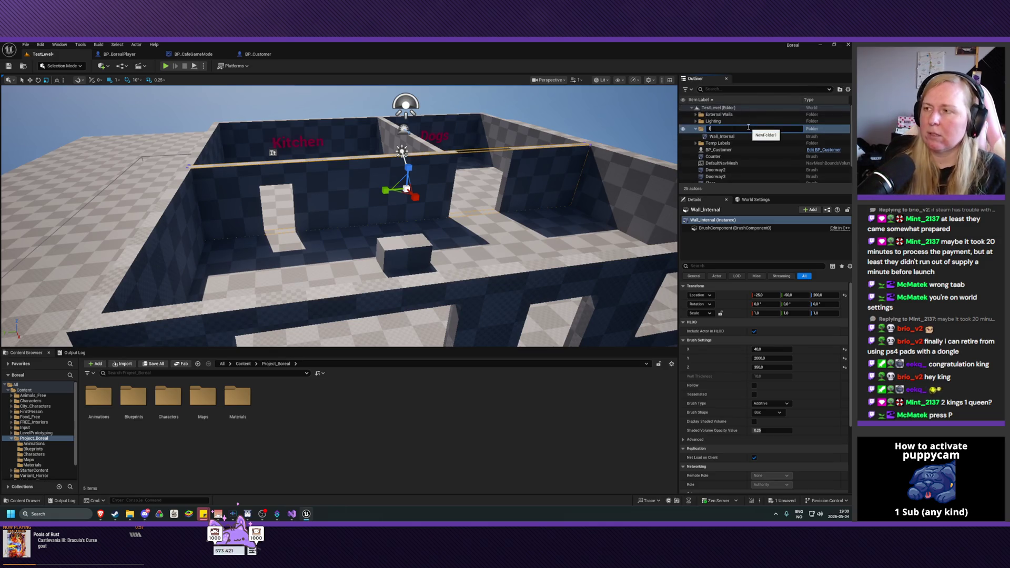
pyautogui.write('nternal Walls')
pyautogui.press('Return')
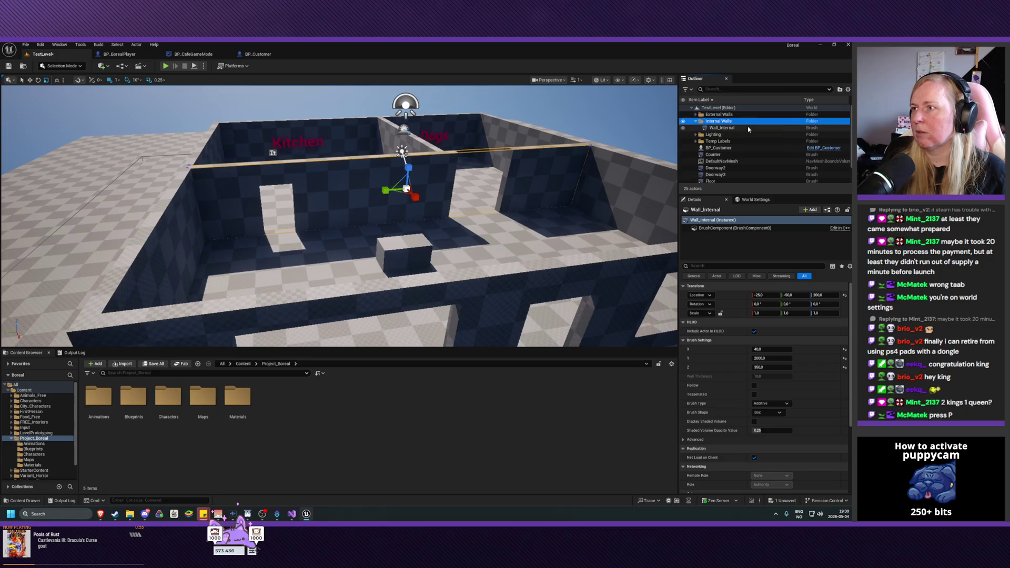
pyautogui.scroll(-2, 745, 142)
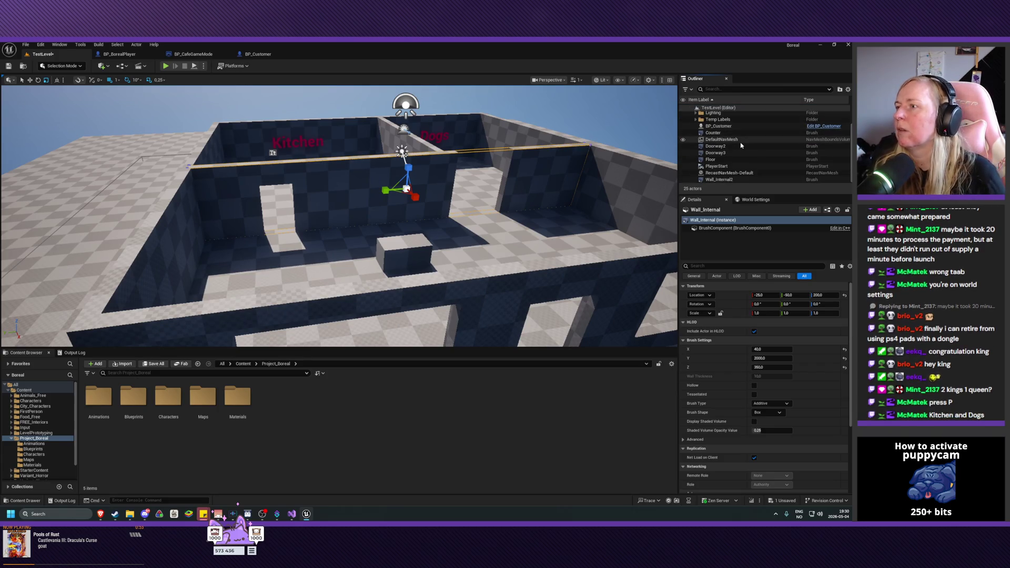
pyautogui.click(734, 180)
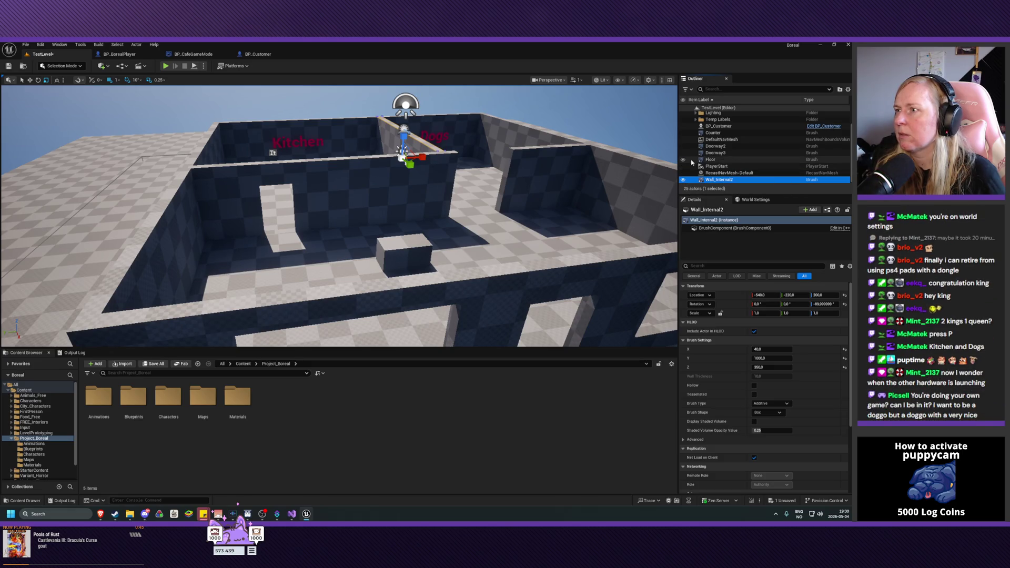
# Step: Briefly hide and reshow the floor and Doorway3 to identify which opening Doorway3 is
pyautogui.click(684, 160)
pyautogui.click(683, 160)
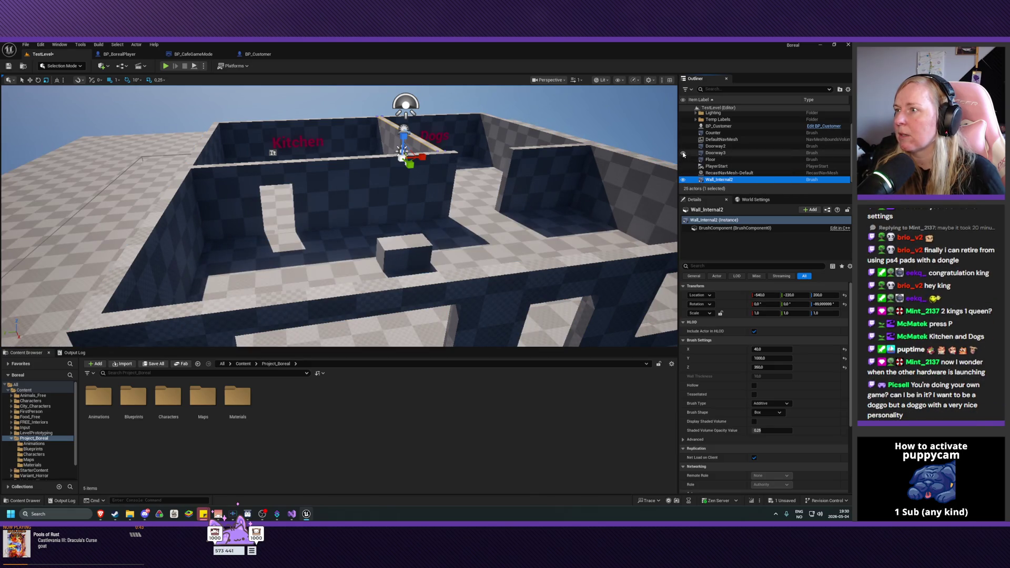
pyautogui.click(683, 153)
pyautogui.click(683, 153)
# Step: Select Doorway2, Doorway3 and Wall_Internal2 and drop them into the Internal Walls folder
pyautogui.click(722, 147)
pyautogui.keyDown('shift'); pyautogui.click(722, 152); pyautogui.keyUp('shift')
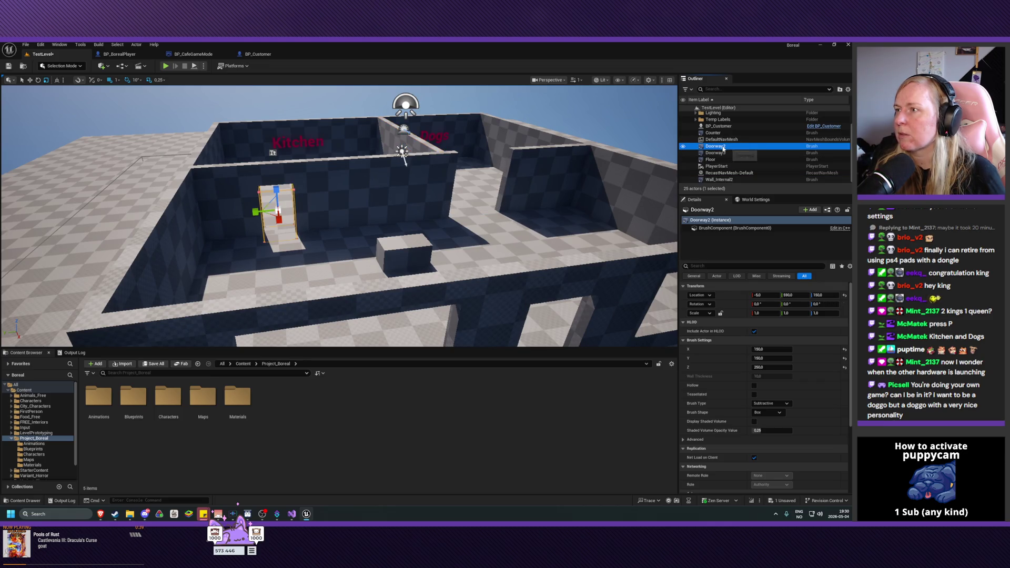
pyautogui.keyDown('ctrl'); pyautogui.click(728, 179); pyautogui.keyUp('ctrl')
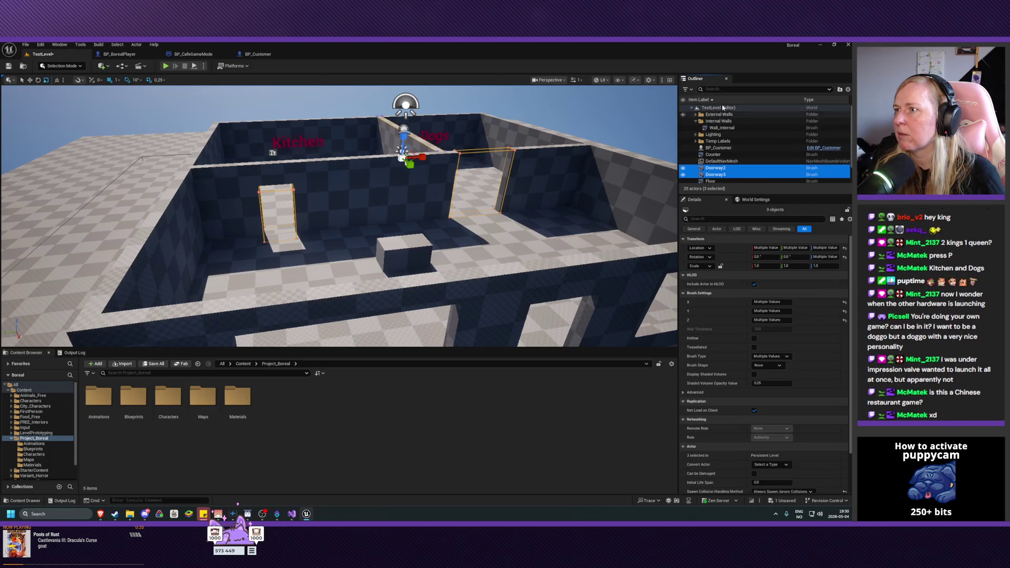
pyautogui.moveTo(718, 169); pyautogui.dragTo(718, 124)
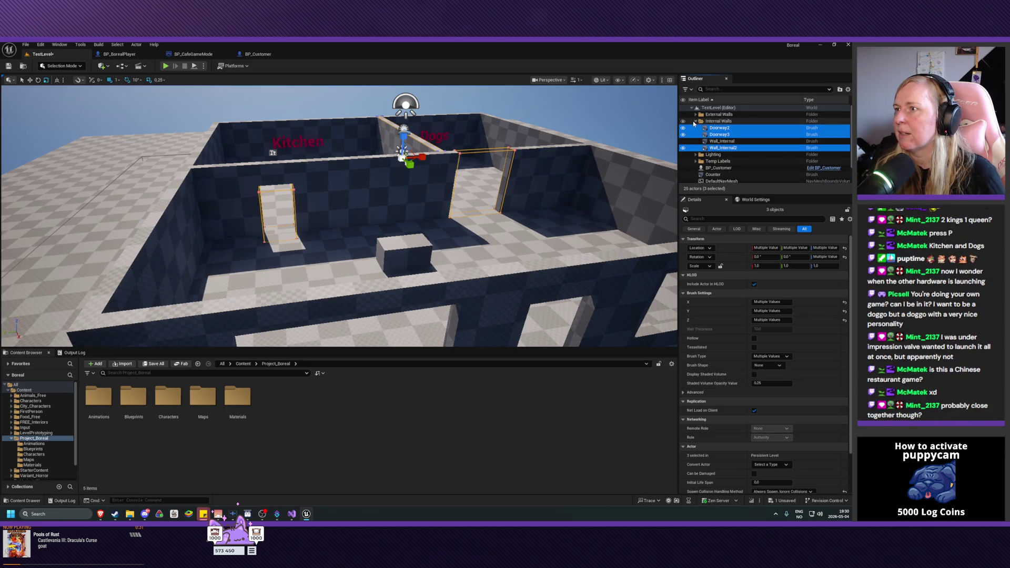
# Step: Test the Internal Walls folder's visibility toggle, then collapse the folder
pyautogui.click(683, 122)
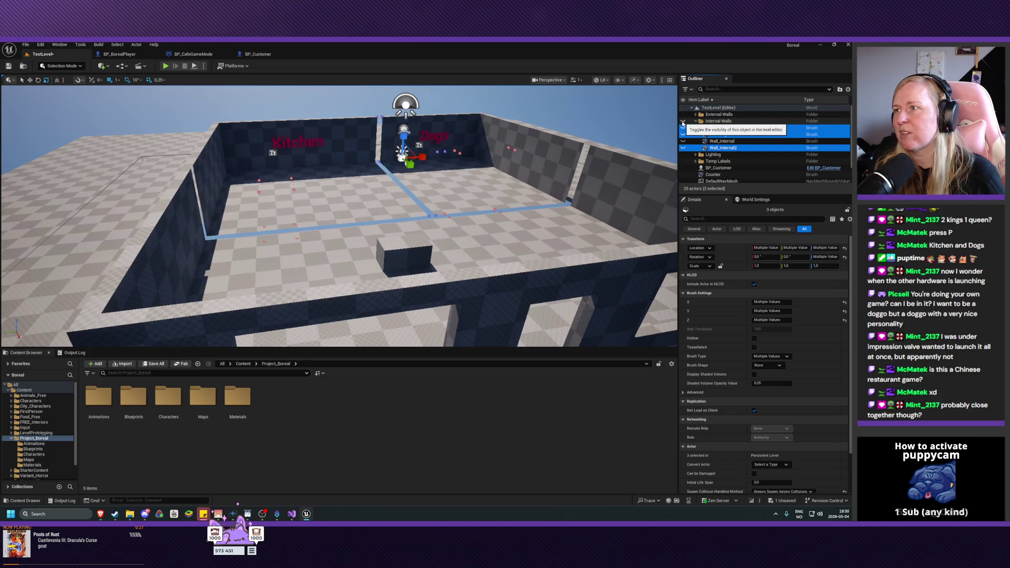
pyautogui.click(683, 122)
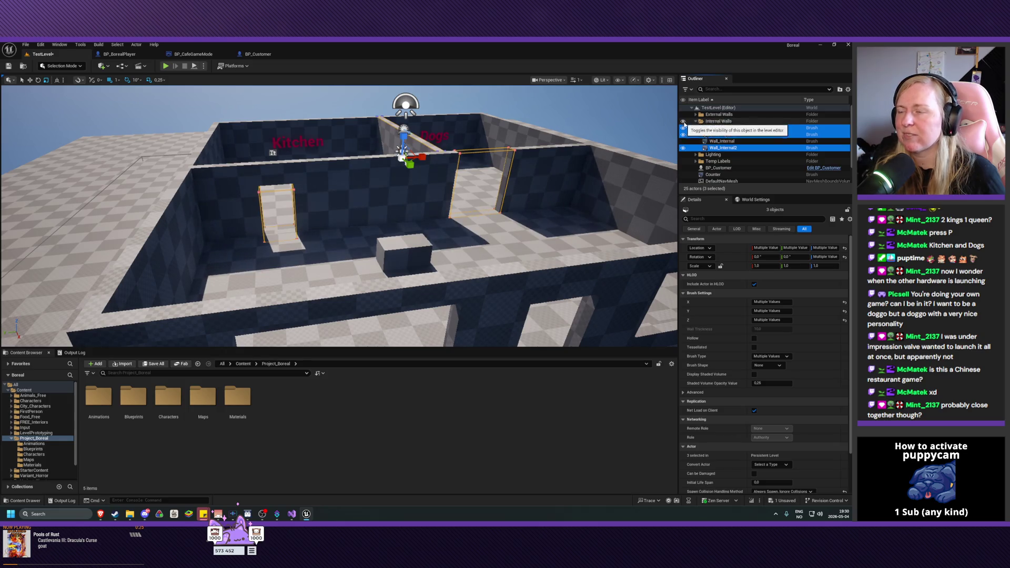
pyautogui.click(697, 121)
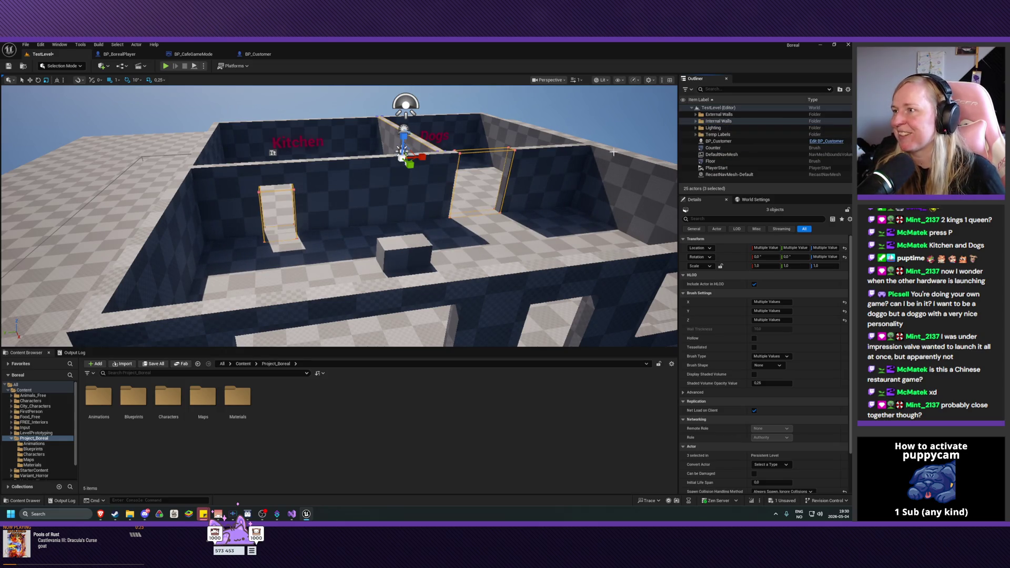
pyautogui.moveTo(505, 213); pyautogui.dragTo(361, 243)
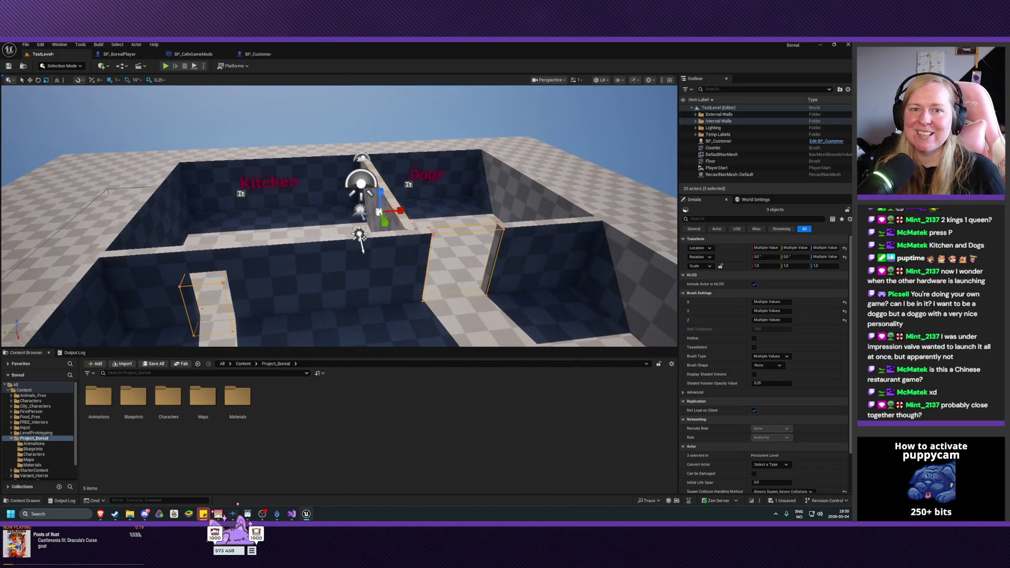
pyautogui.moveTo(361, 243); pyautogui.dragTo(284, 243)
# Step: Select the floor and Wall_External3, then fly the camera down over the Kitchen and Dogs rooms
pyautogui.click(374, 251)
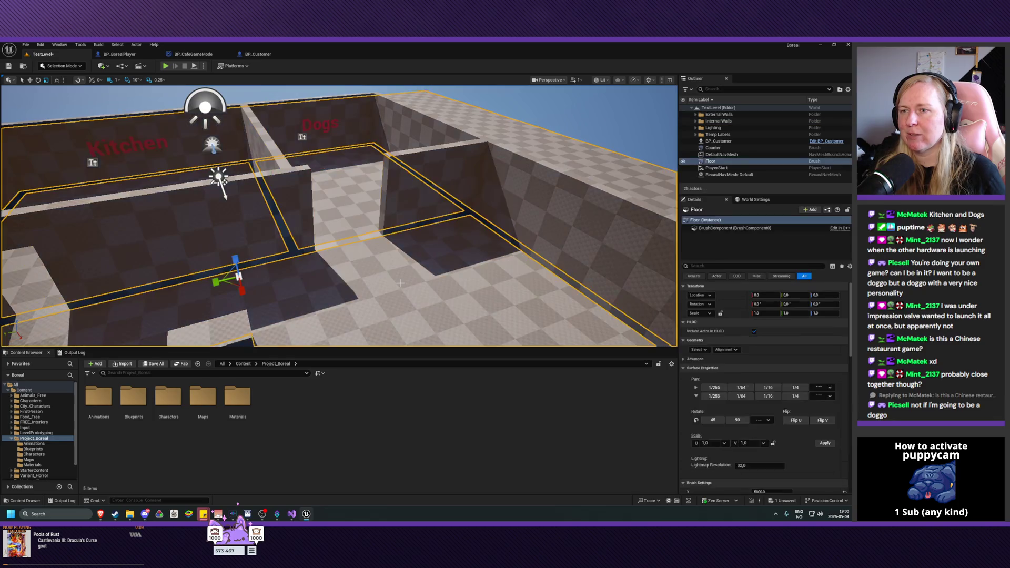
pyautogui.click(525, 198)
pyautogui.moveTo(579, 121); pyautogui.dragTo(526, 135)
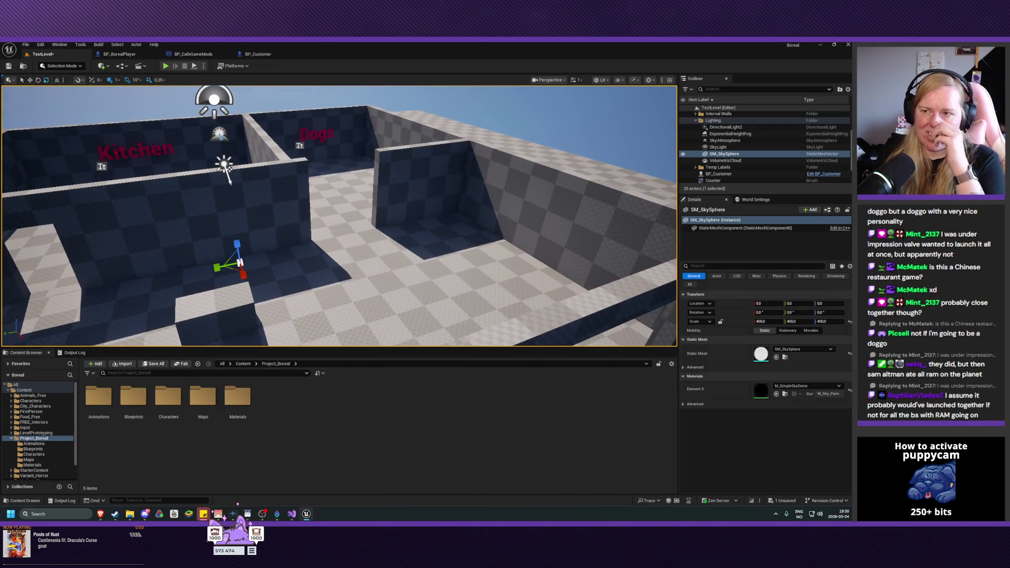
pyautogui.moveTo(526, 135); pyautogui.dragTo(318, 146)
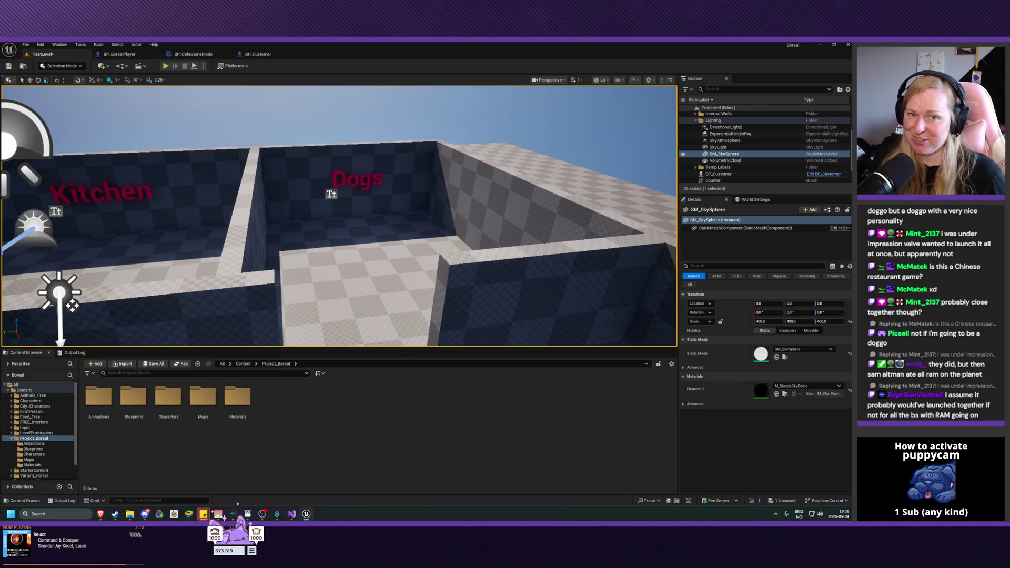
# Step: Fly into the Dogs room and look around at its wall opening and the character
pyautogui.moveTo(337, 210)
pyautogui.mouseDown()
pyautogui.moveTo(337, 200)
pyautogui.moveTo(358, 211)
pyautogui.moveTo(334, 192)
pyautogui.mouseUp()
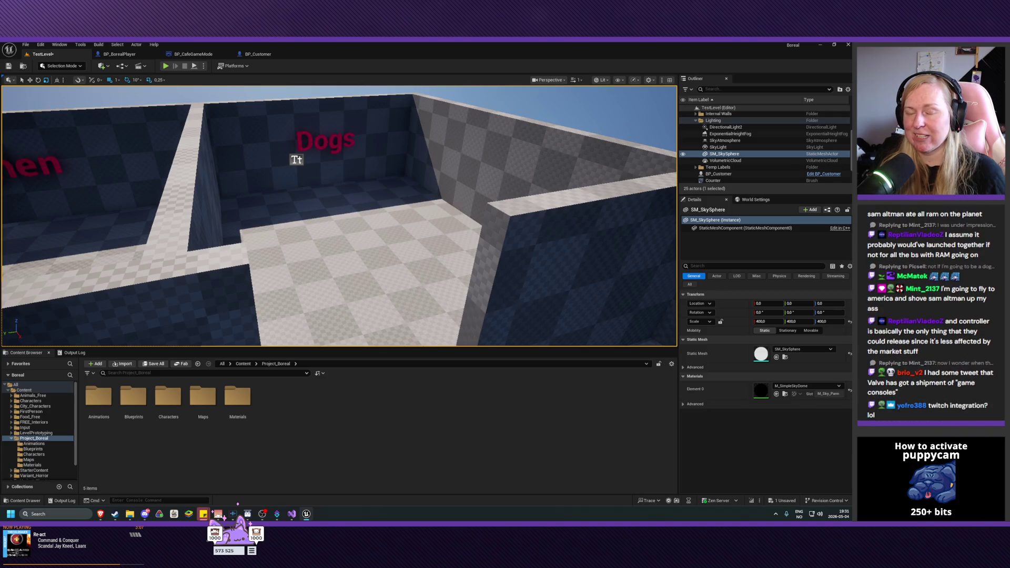
pyautogui.moveTo(337, 203)
pyautogui.mouseDown()
pyautogui.moveTo(335, 192)
pyautogui.moveTo(321, 202)
pyautogui.moveTo(316, 337)
pyautogui.moveTo(321, 311)
pyautogui.moveTo(337, 295)
pyautogui.moveTo(329, 316)
pyautogui.moveTo(340, 294)
pyautogui.moveTo(318, 301)
pyautogui.mouseUp()
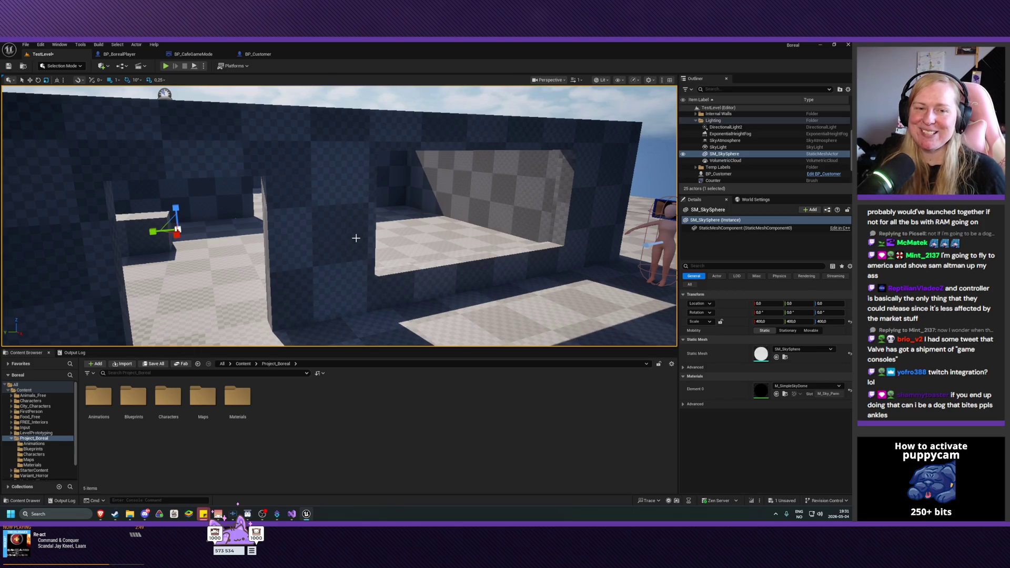
pyautogui.moveTo(356, 238)
pyautogui.mouseDown()
pyautogui.moveTo(315, 234)
pyautogui.moveTo(326, 221)
pyautogui.moveTo(356, 240)
pyautogui.mouseUp()
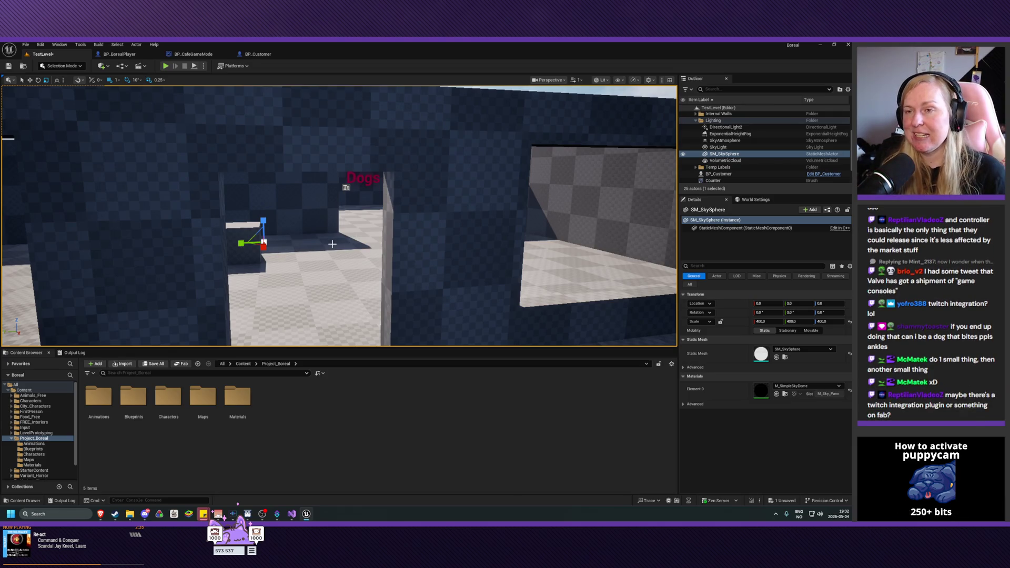
pyautogui.moveTo(332, 244); pyautogui.dragTo(332, 244)
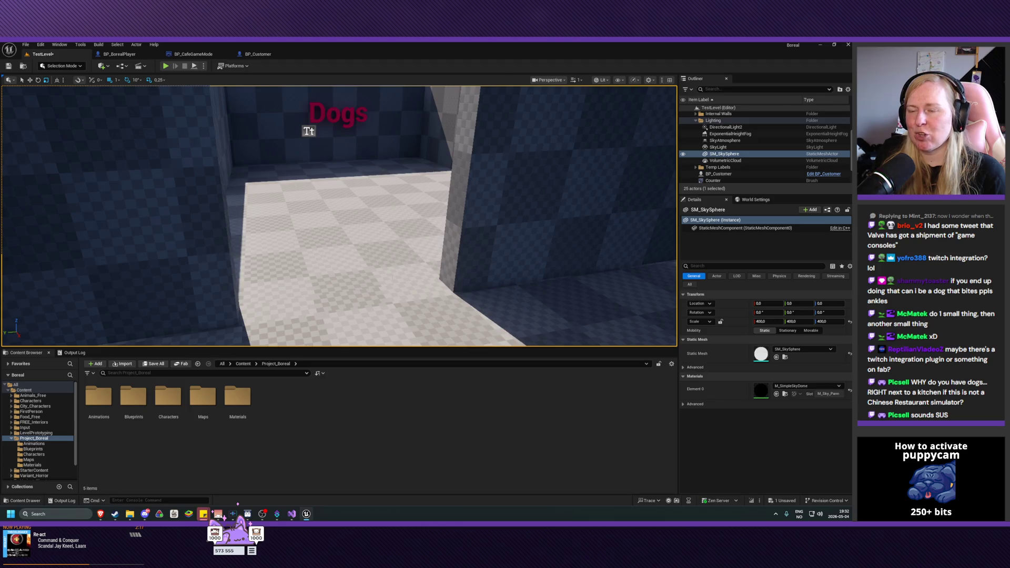
# Step: Fly over to the room with window openings, rise above the walls, then drop back toward the floor
pyautogui.moveTo(332, 244); pyautogui.dragTo(332, 243)
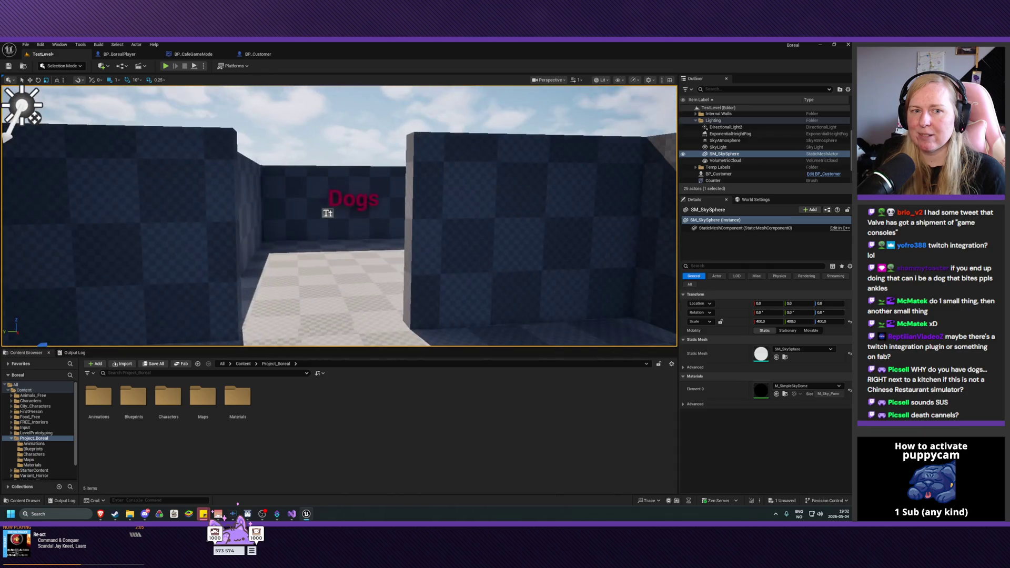
pyautogui.moveTo(332, 244); pyautogui.dragTo(332, 244)
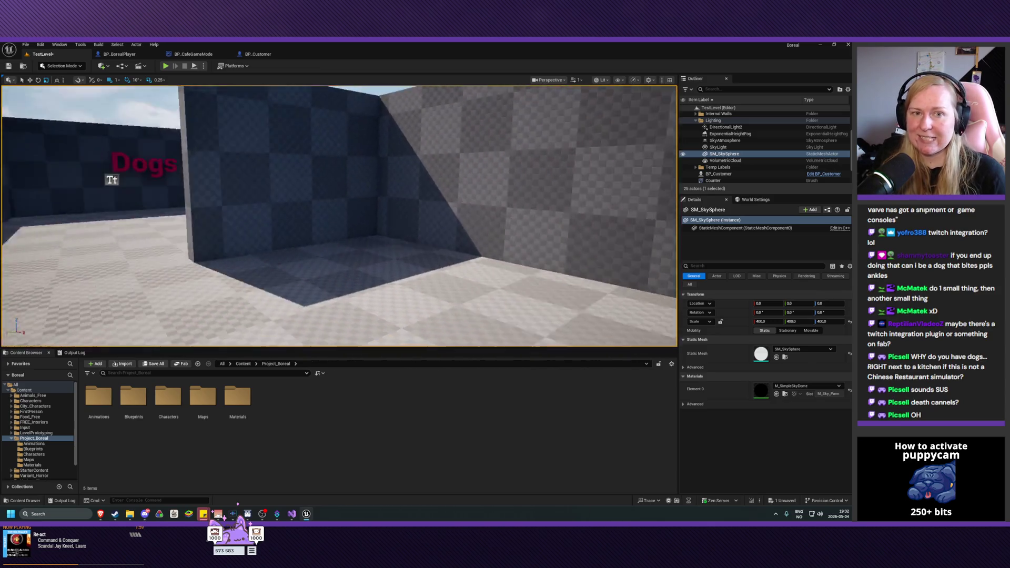
pyautogui.moveTo(332, 244); pyautogui.dragTo(332, 243)
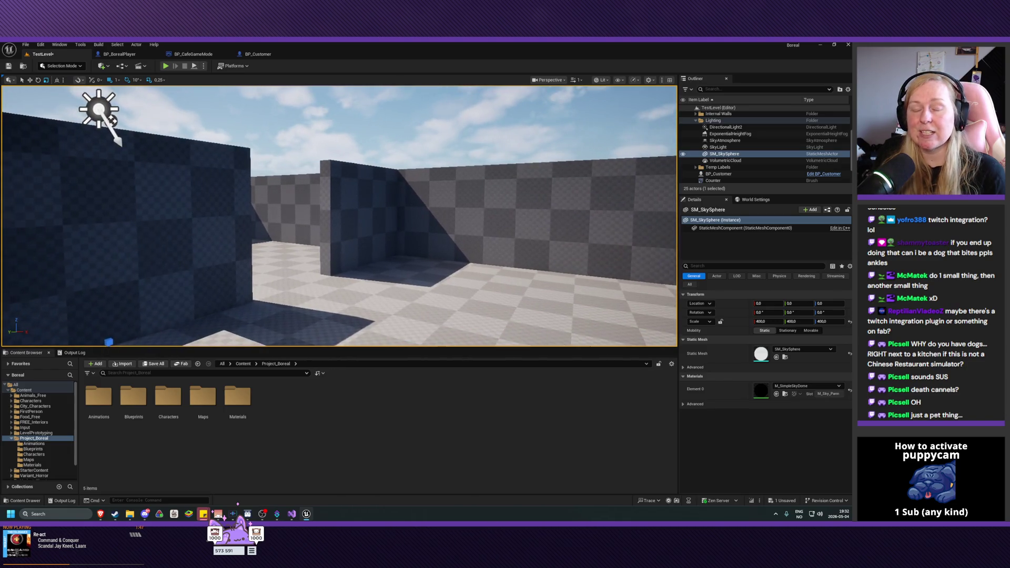
pyautogui.moveTo(332, 244); pyautogui.dragTo(332, 244)
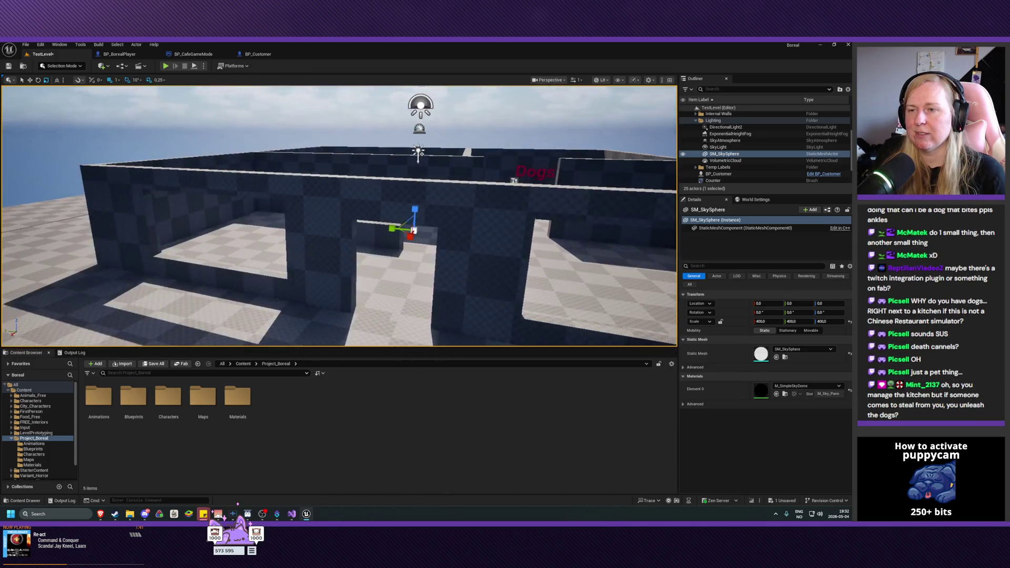
pyautogui.moveTo(332, 243); pyautogui.dragTo(365, 265)
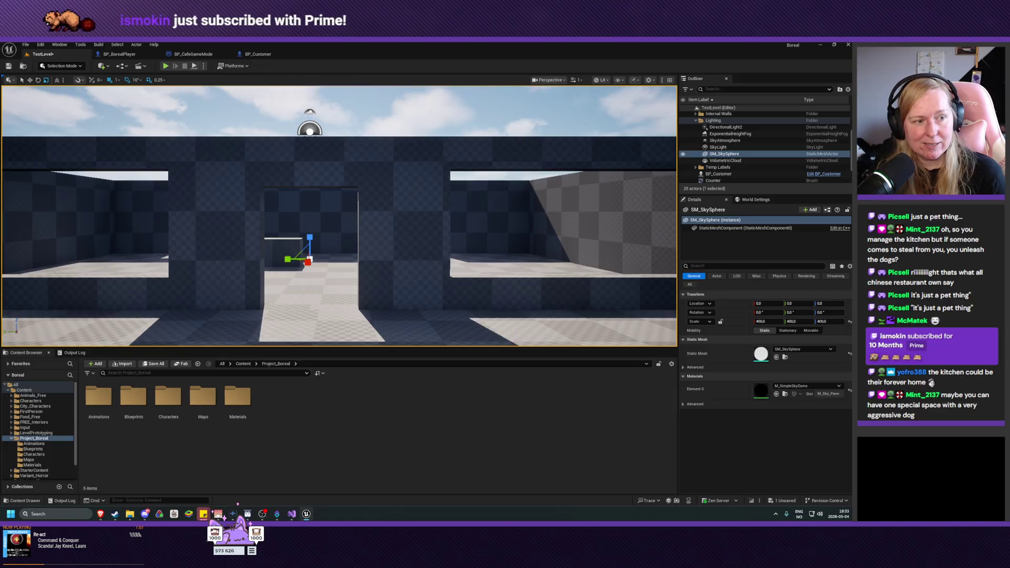
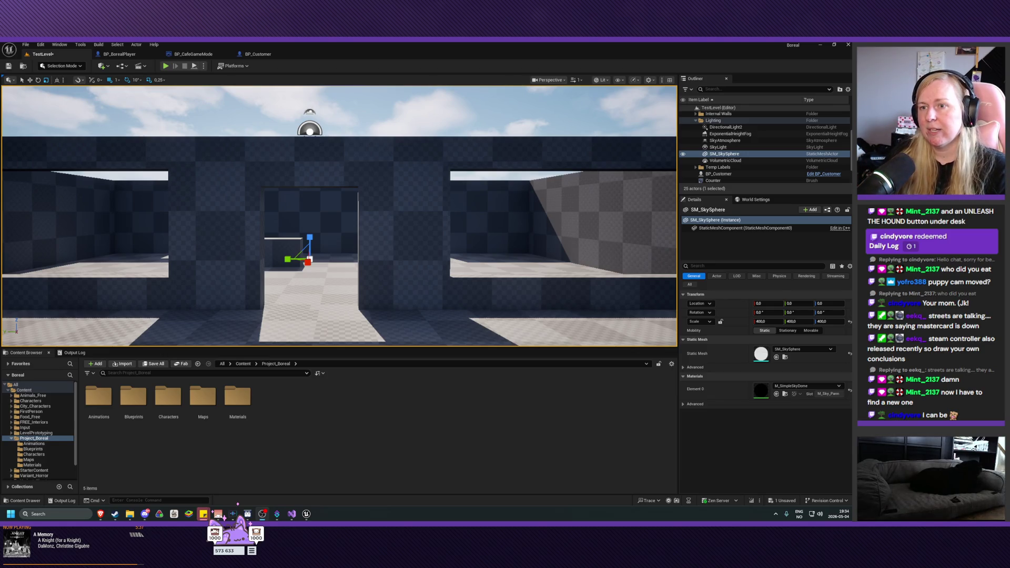
# Step: Fly the camera up over the maze, then down past the character to sit between two walls
pyautogui.press('e')
pyautogui.press('s')
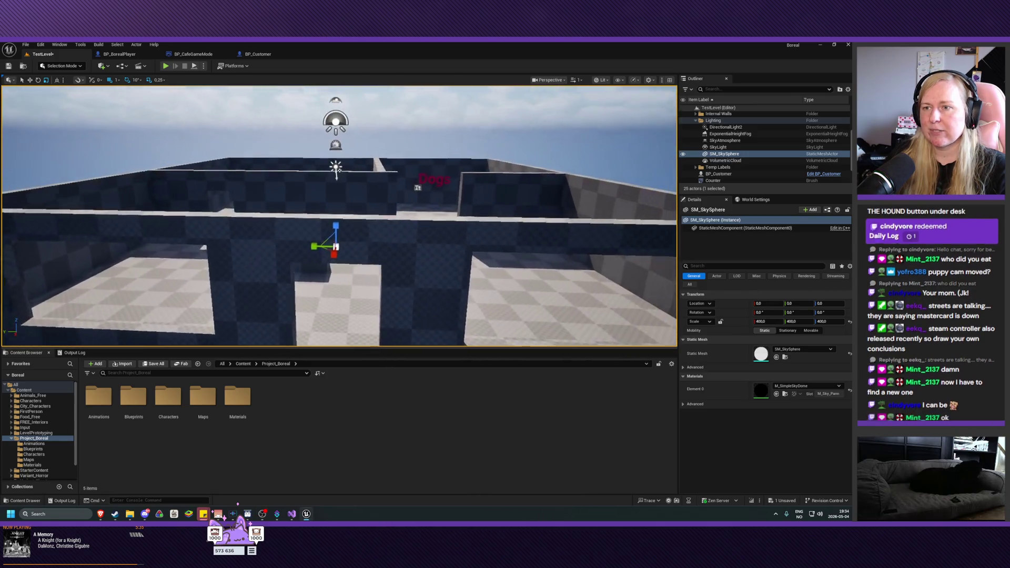
pyautogui.press('e')
pyautogui.press('s')
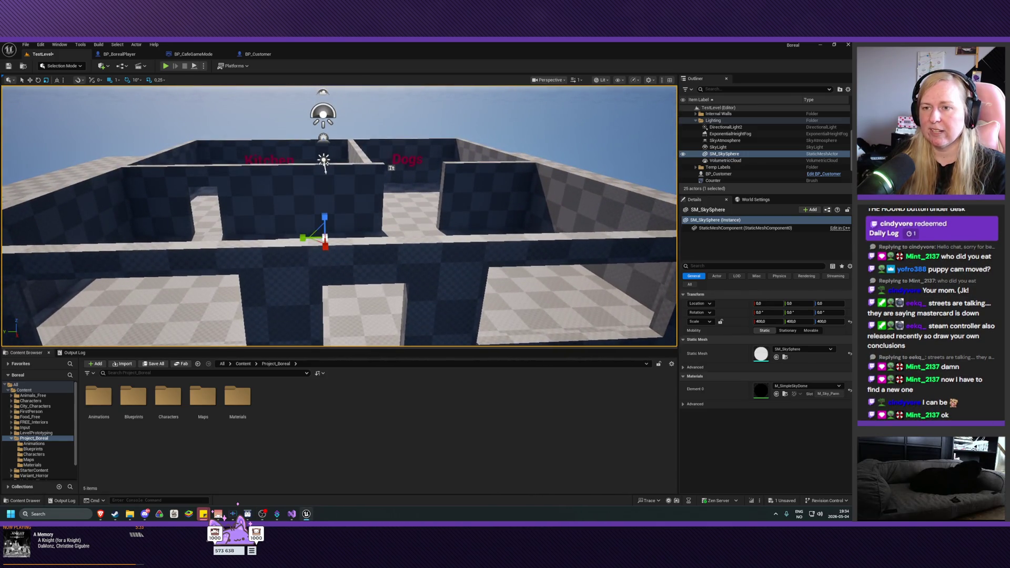
pyautogui.press('w')
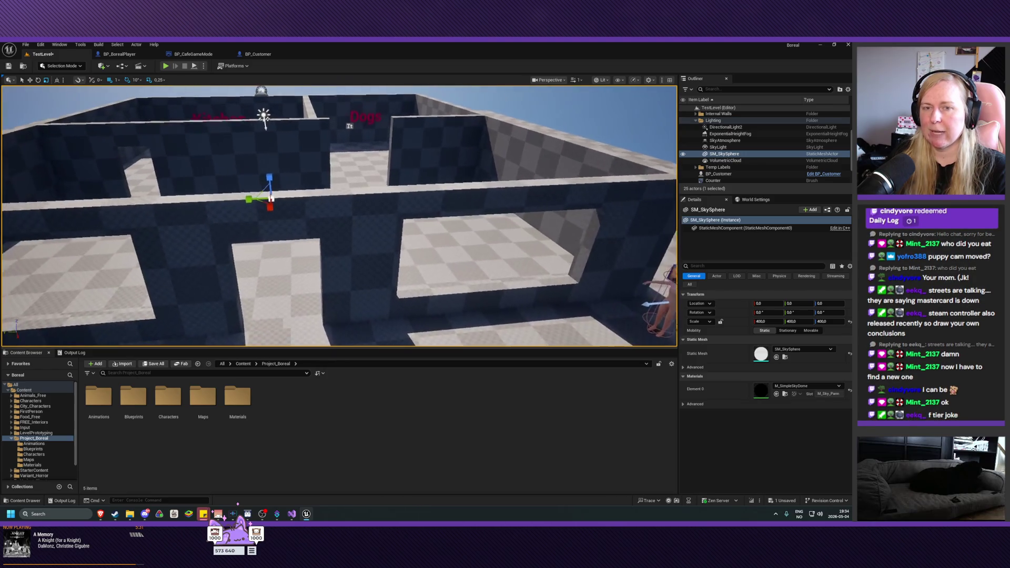
pyautogui.press('w')
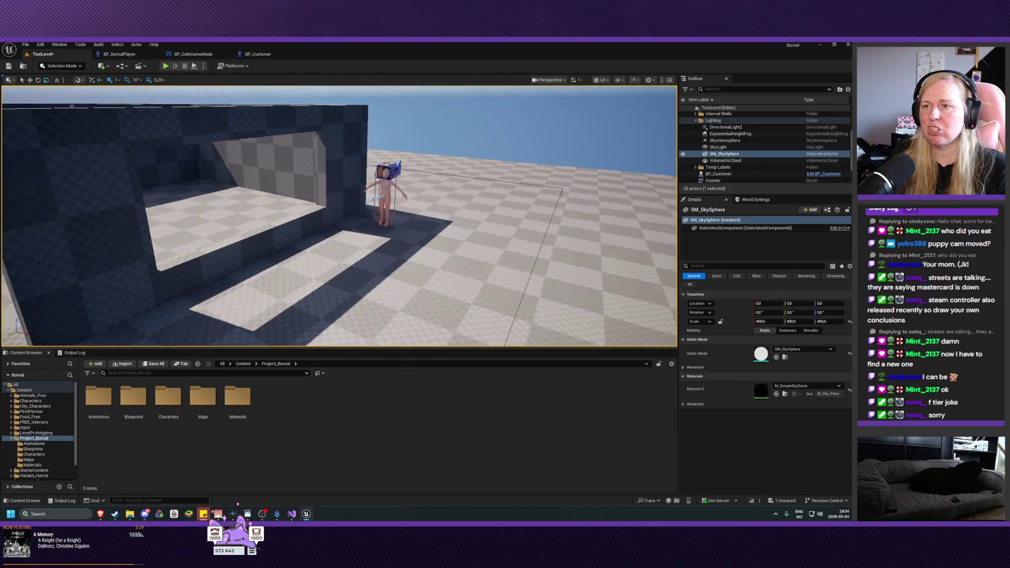
pyautogui.press('a')
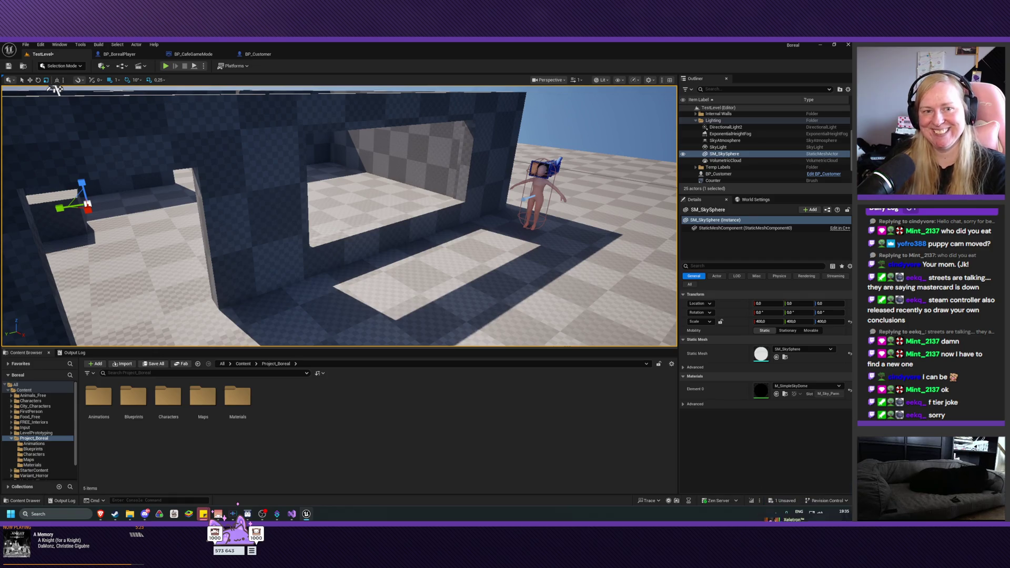
pyautogui.moveTo(56, 89); pyautogui.dragTo(334, 102)
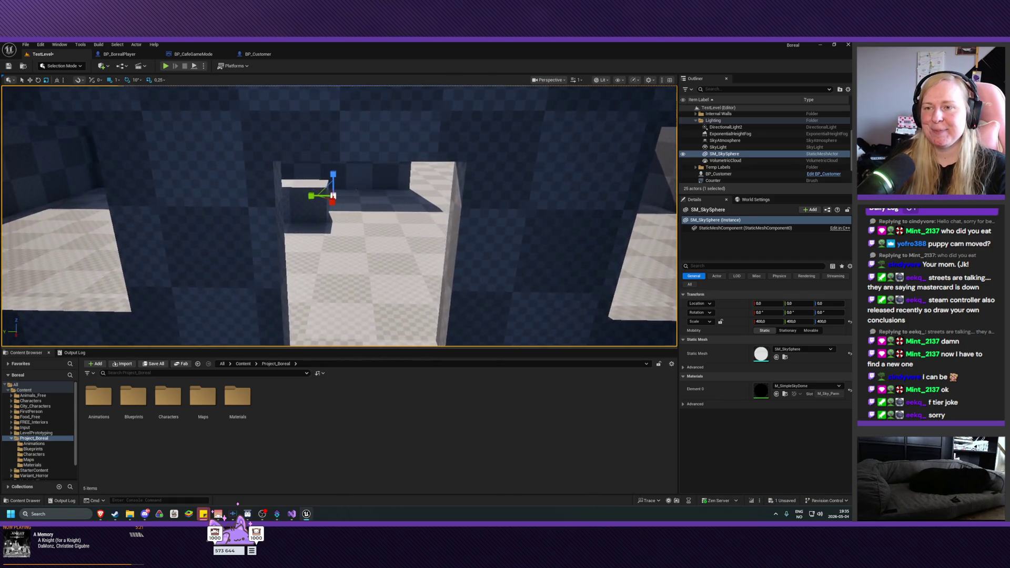
pyautogui.moveTo(333, 196); pyautogui.dragTo(302, 95)
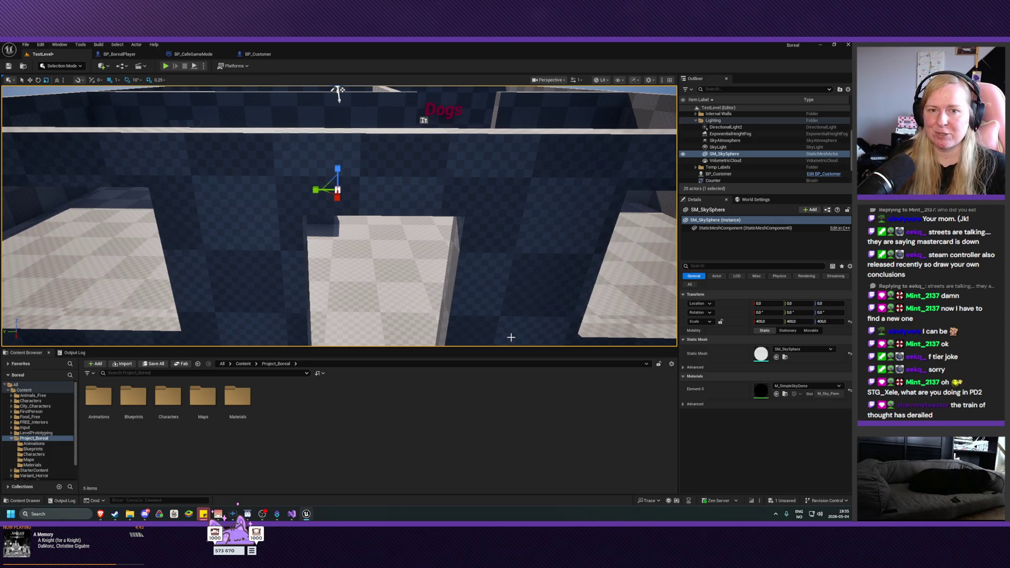
# Step: Turn the camera toward the doorway for an overview of the Kitchen and Dogs rooms
pyautogui.moveTo(501, 345); pyautogui.dragTo(501, 345)
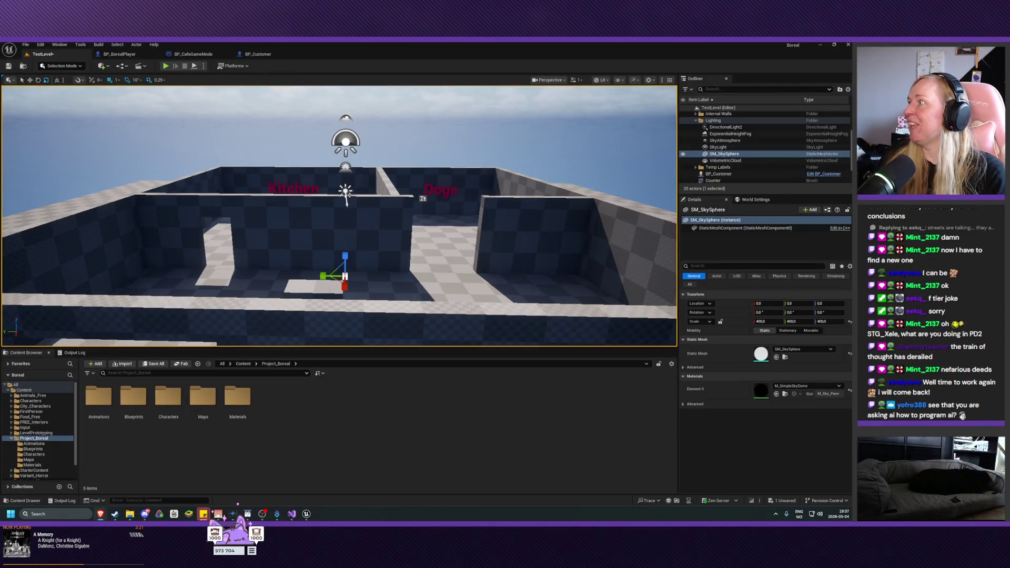
pyautogui.hotkey('alt', 'Tab')
pyautogui.moveTo(445, 179)
pyautogui.mouseDown()
pyautogui.moveTo(429, 148)
pyautogui.moveTo(452, 130)
pyautogui.moveTo(1009, 142)
pyautogui.mouseUp()
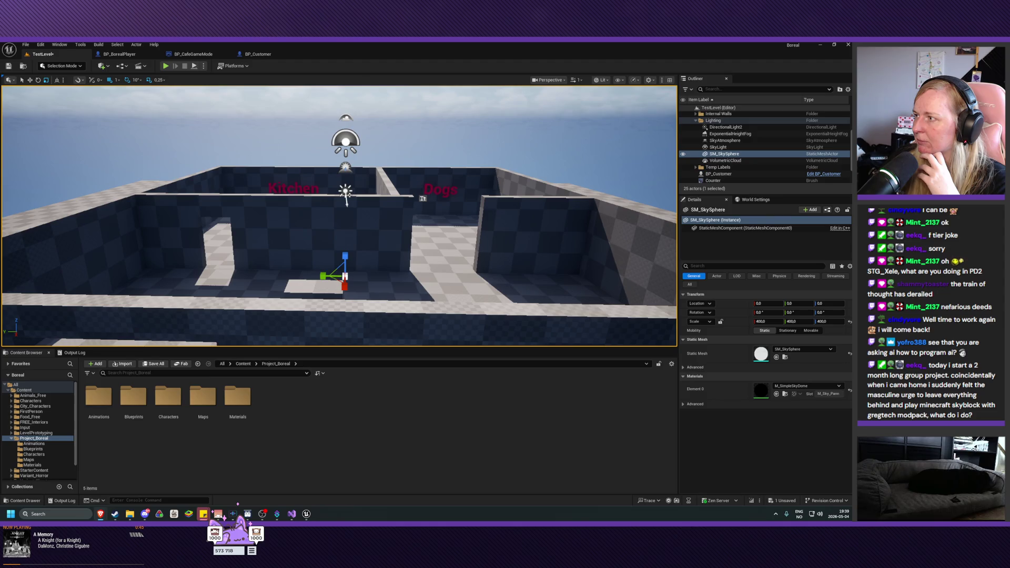
pyautogui.click(180, 54)
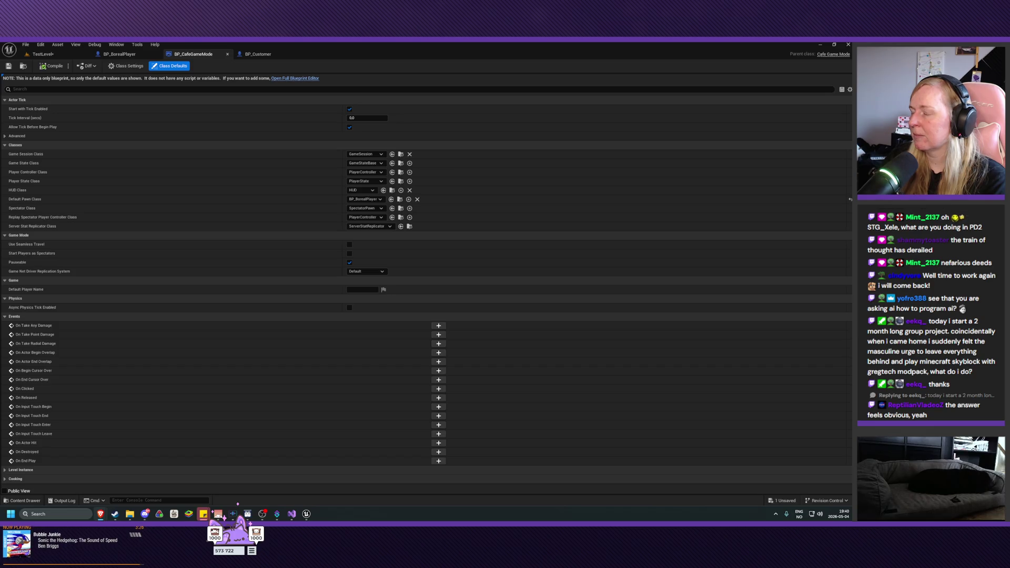
pyautogui.click(43, 53)
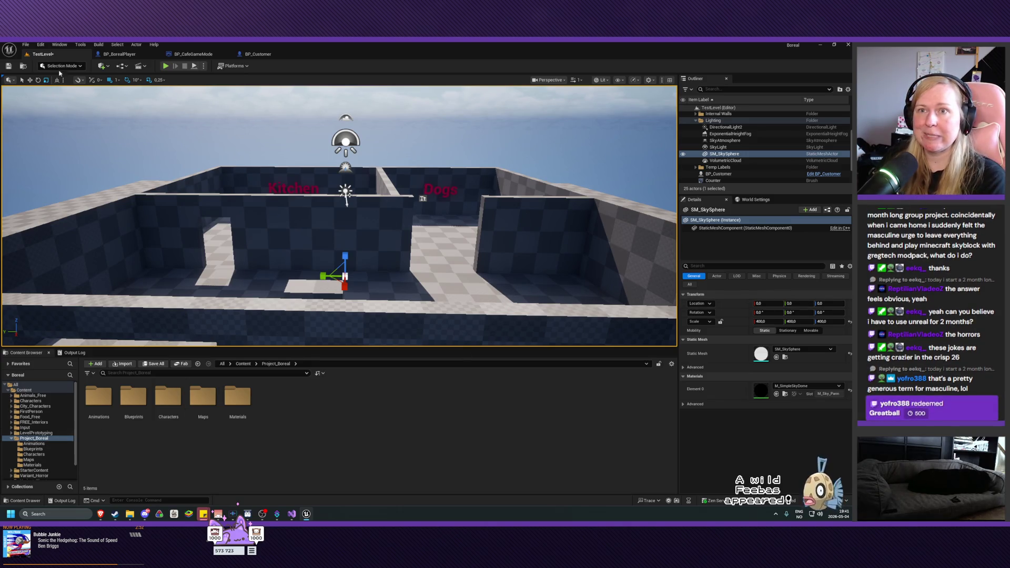
# Step: Check and dismiss the Quick Add list, then bring up the Tools menu
pyautogui.click(103, 66)
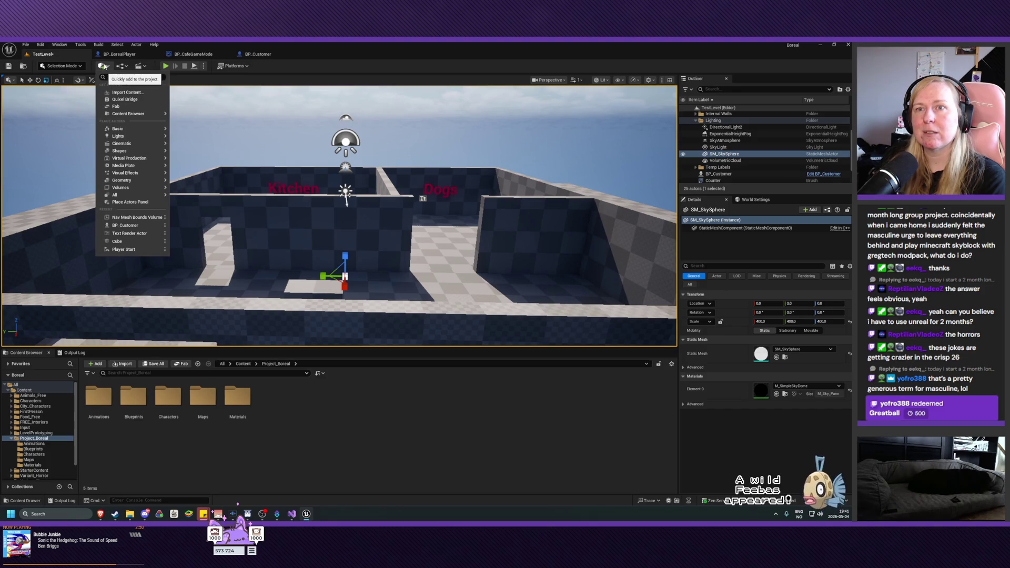
pyautogui.click(104, 66)
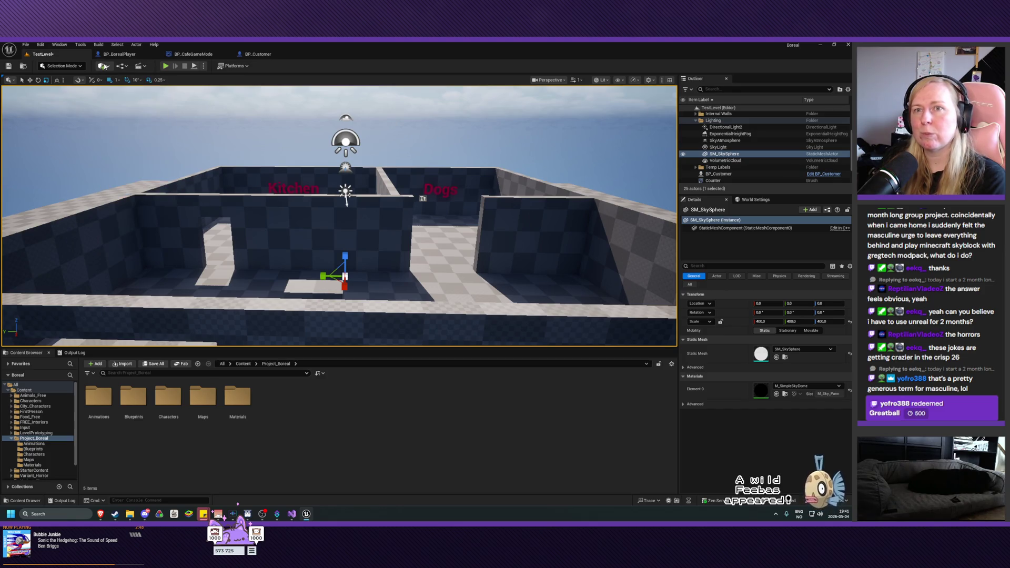
pyautogui.click(80, 45)
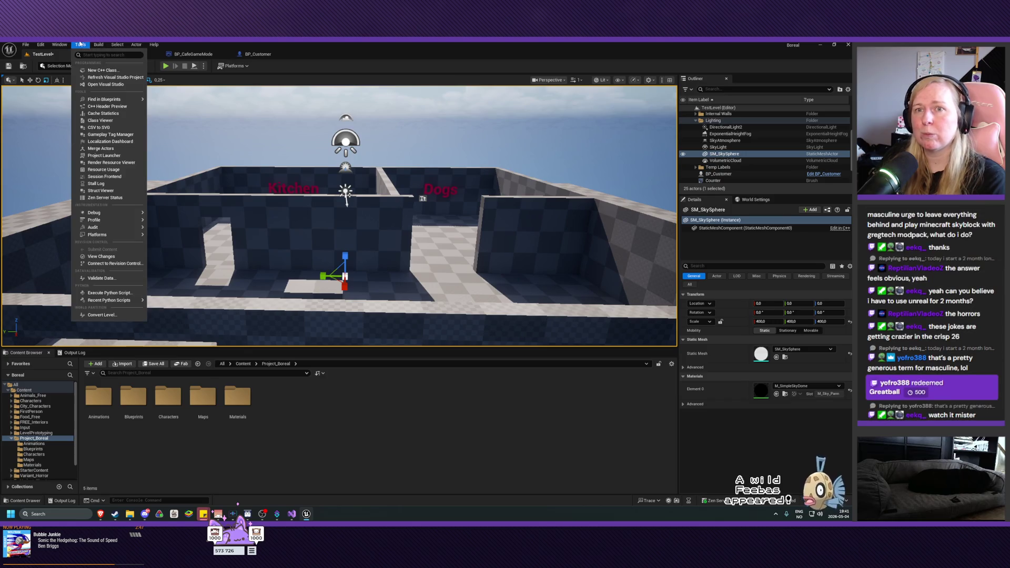
# Step: Start a New C++ Class, searching All Classes for 'ai controll' and choosing AIController as parent
pyautogui.click(102, 70)
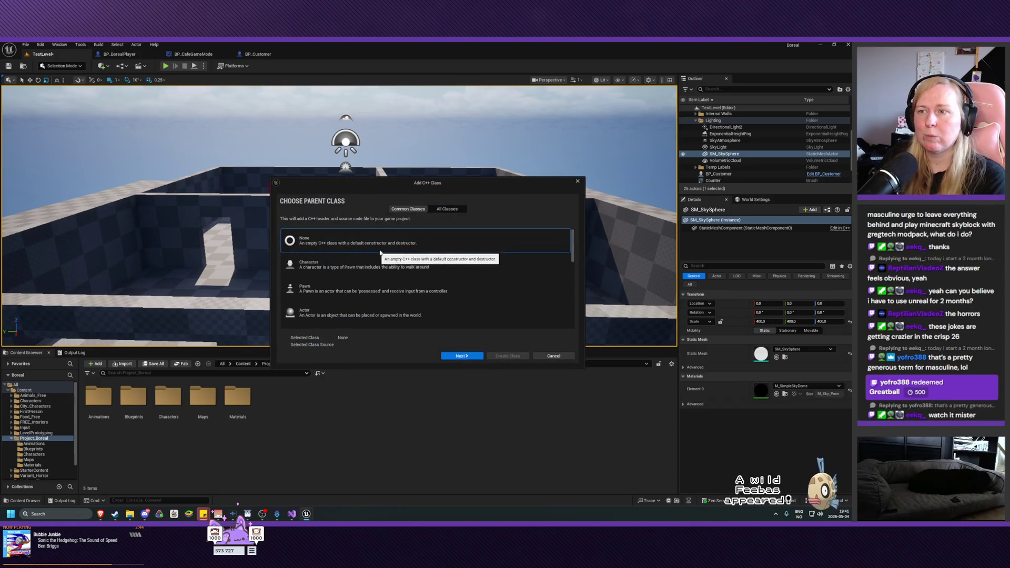
pyautogui.click(456, 211)
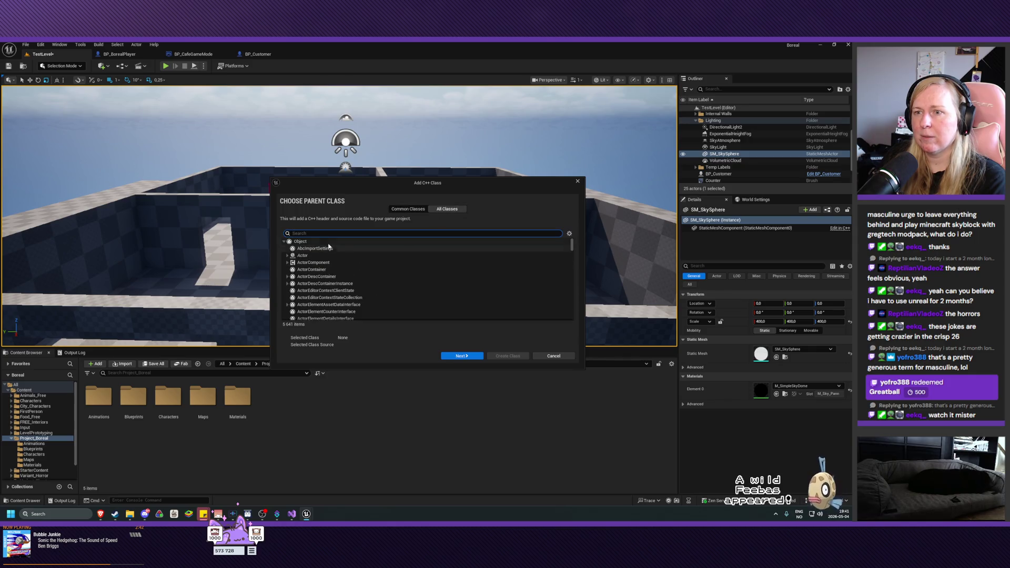
pyautogui.write('ai controll')
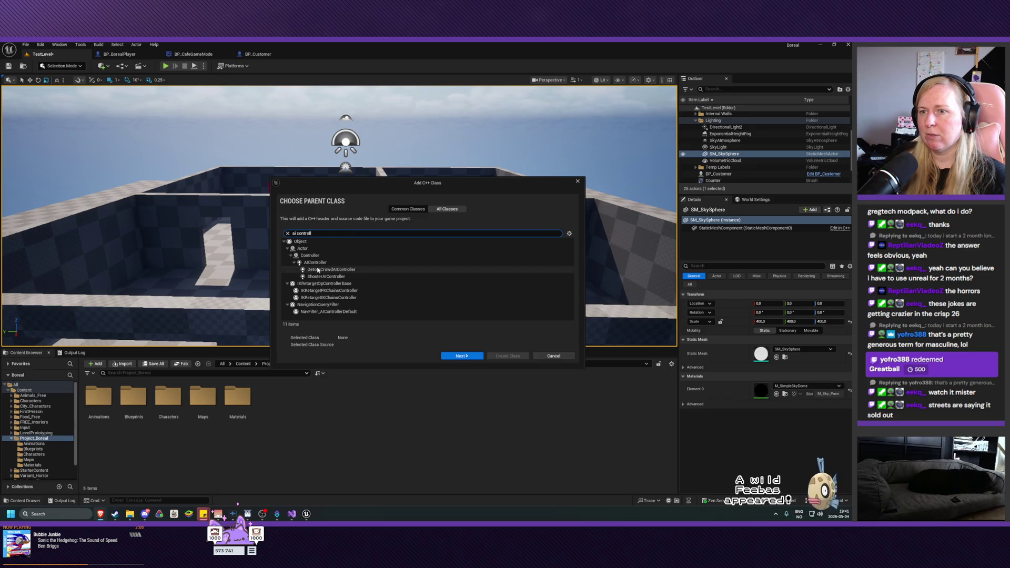
pyautogui.click(309, 263)
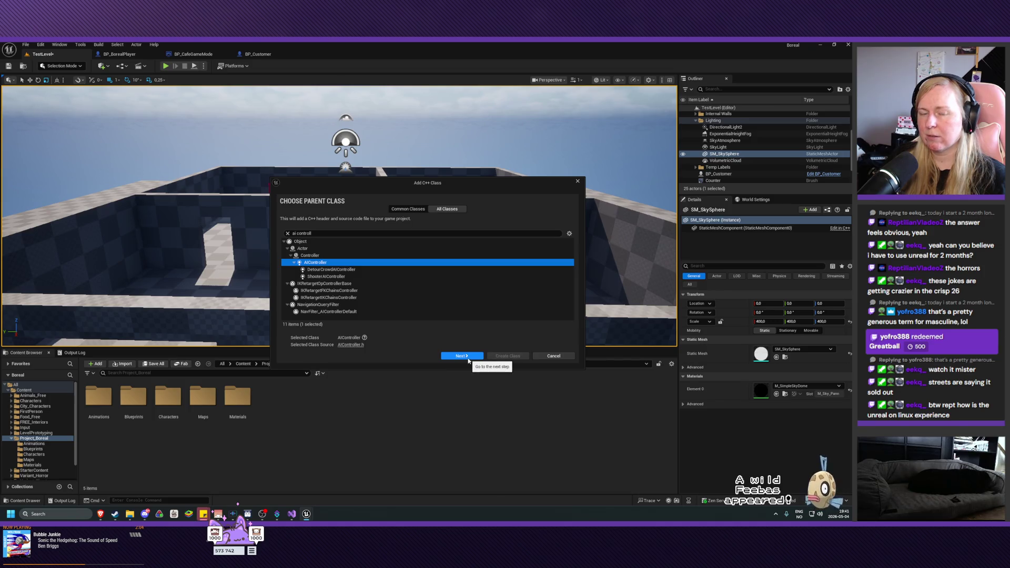
pyautogui.click(462, 356)
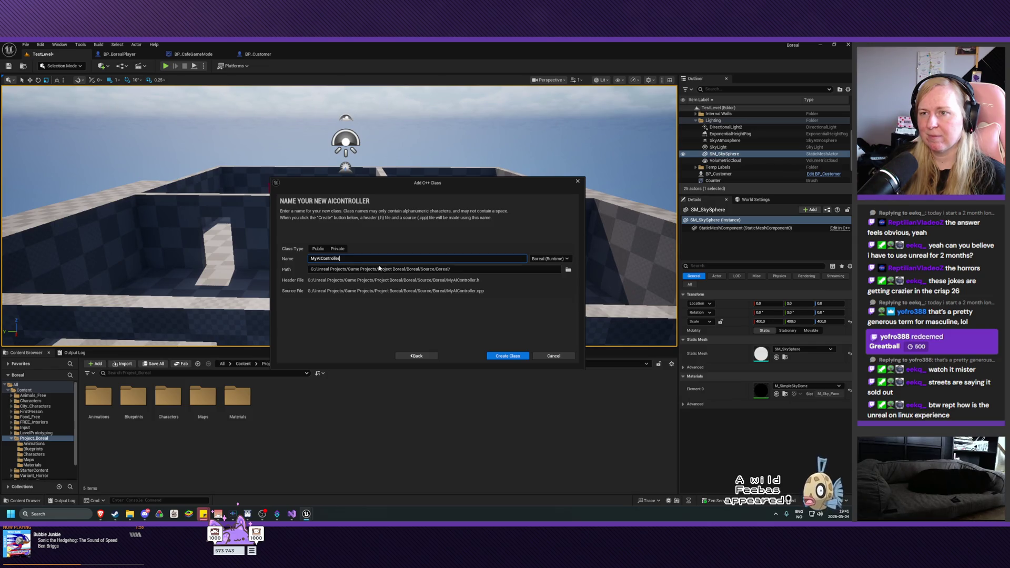
# Step: Replace the default name with CustomerAIController and create the class
pyautogui.hotkey('ctrl', 'a')
pyautogui.press('BackSpace')
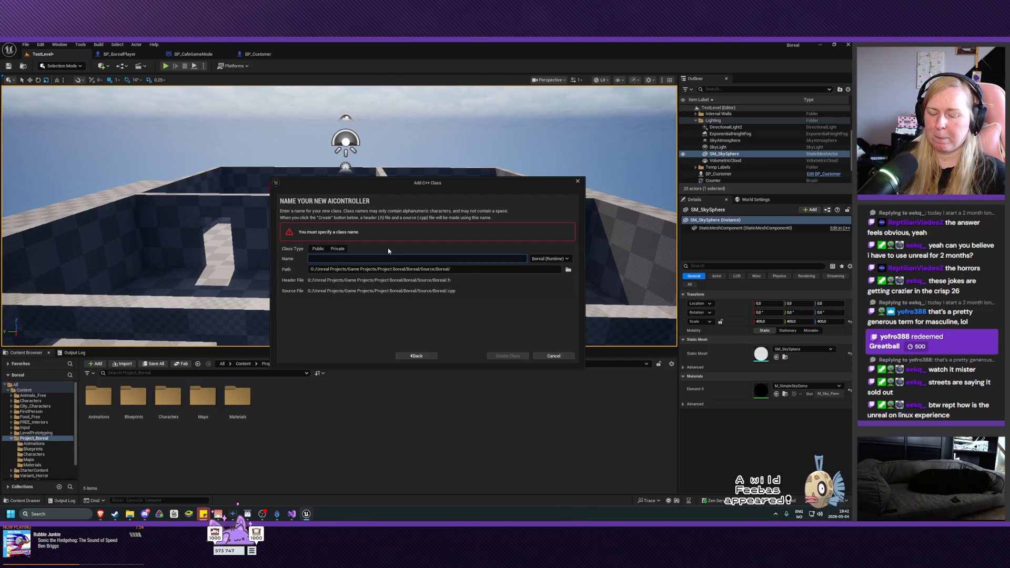
pyautogui.write('Customer')
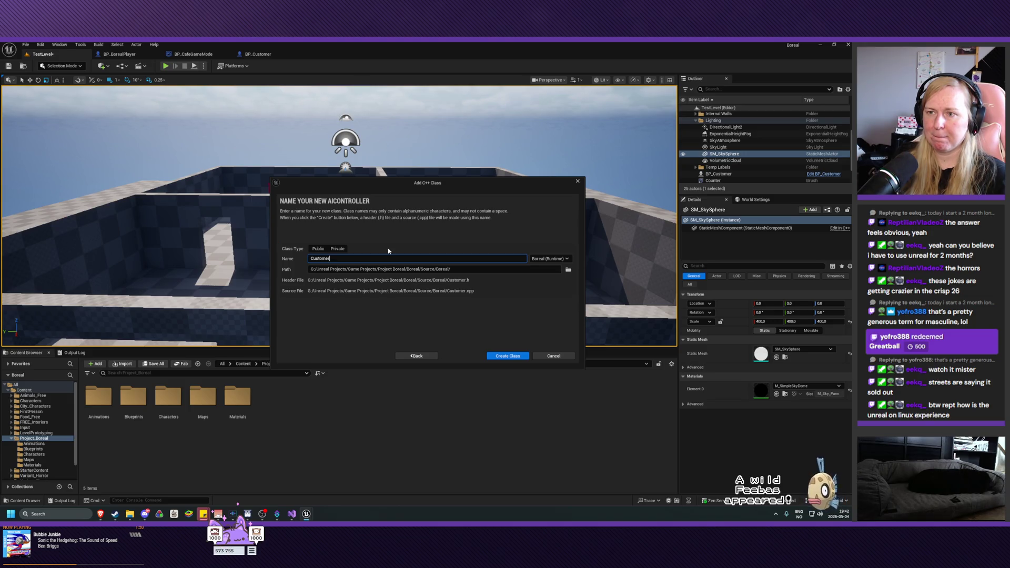
pyautogui.write('AIController')
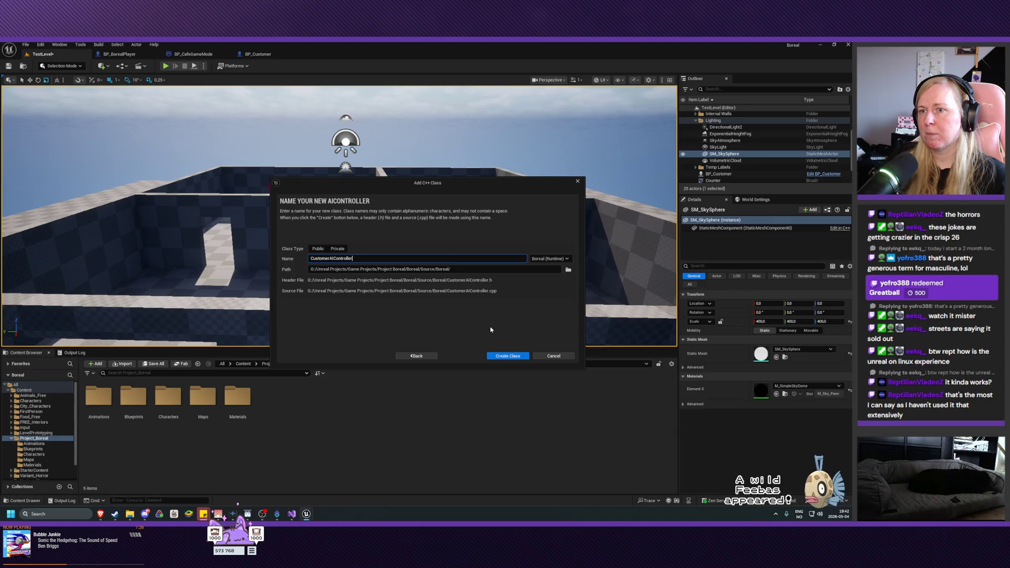
pyautogui.click(416, 356)
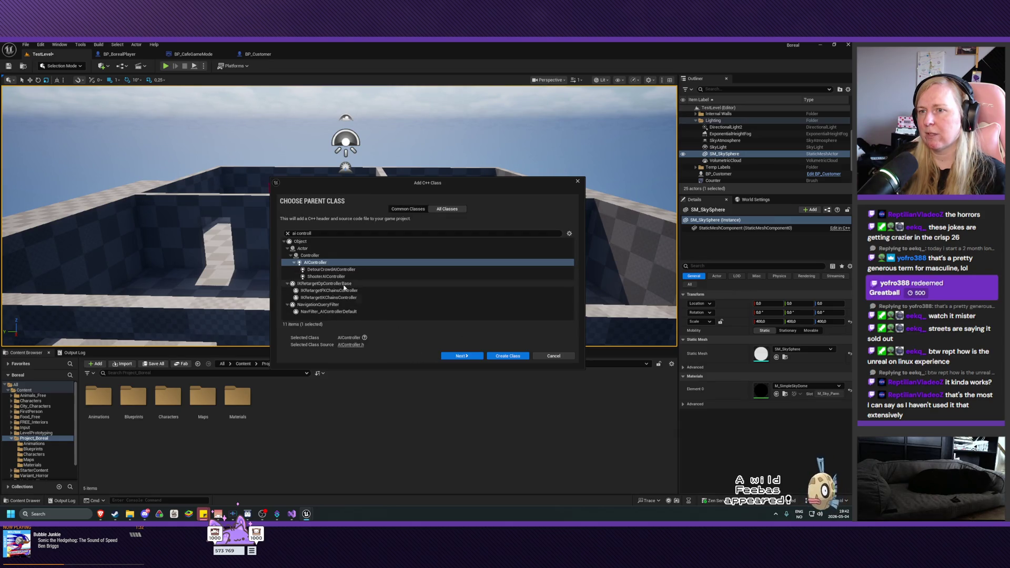
pyautogui.click(501, 361)
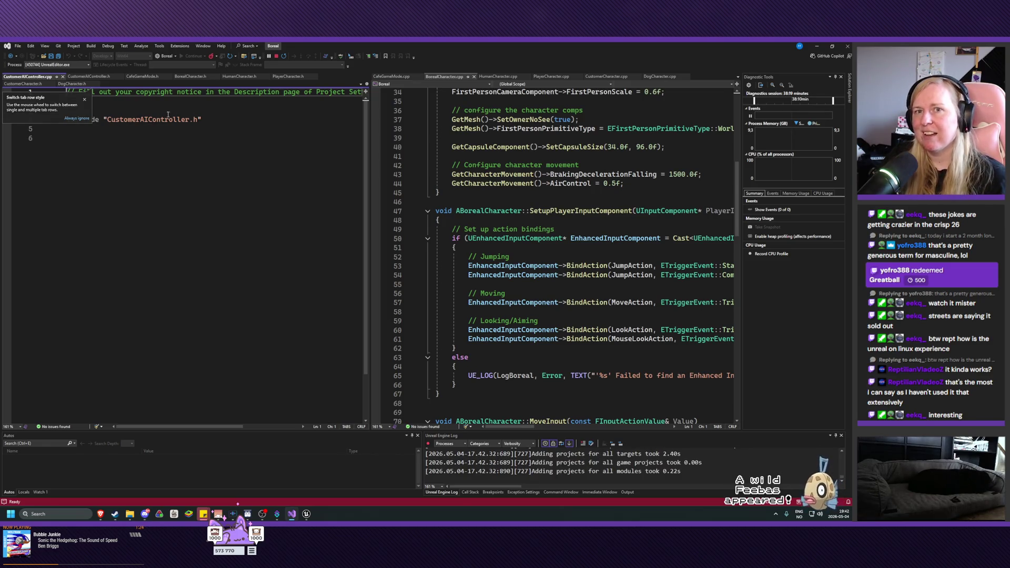
# Step: Split CustomerAIController.h and CustomerAIController.cpp into separate side-by-side panes in Visual Studio
pyautogui.click(88, 76)
pyautogui.click(39, 77)
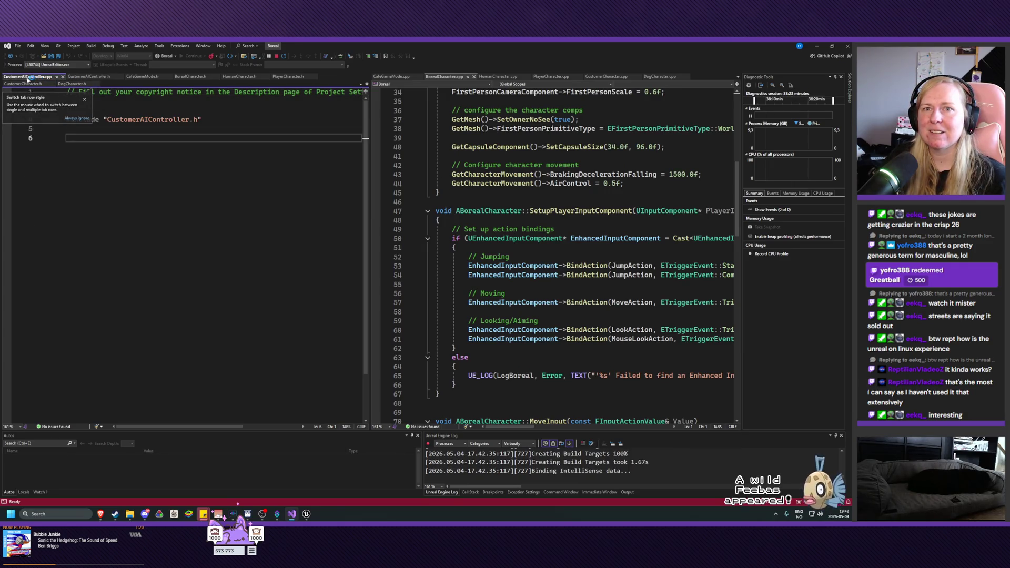
pyautogui.moveTo(23, 79)
pyautogui.mouseDown()
pyautogui.moveTo(652, 77)
pyautogui.moveTo(667, 62)
pyautogui.moveTo(627, 84)
pyautogui.moveTo(599, 77)
pyautogui.moveTo(658, 77)
pyautogui.mouseUp()
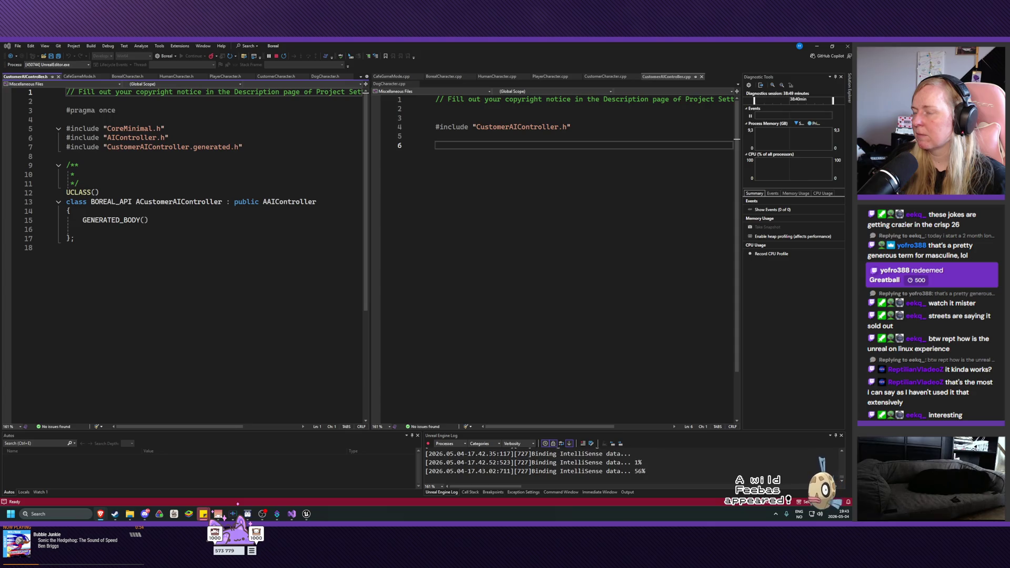
pyautogui.moveTo(307, 514)
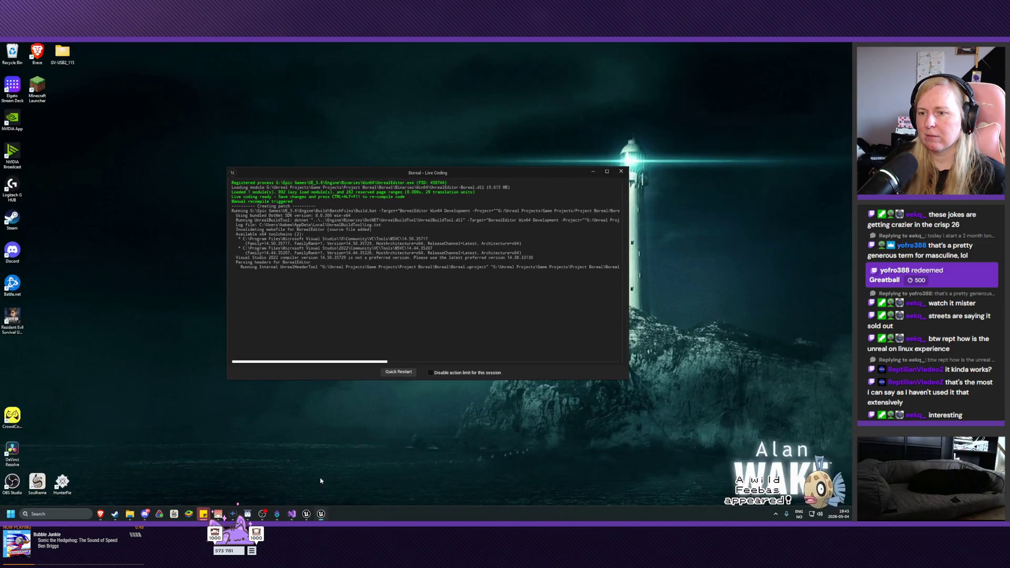
# Step: Stay in Visual Studio while the Live Coding compile runs
pyautogui.click(320, 481)
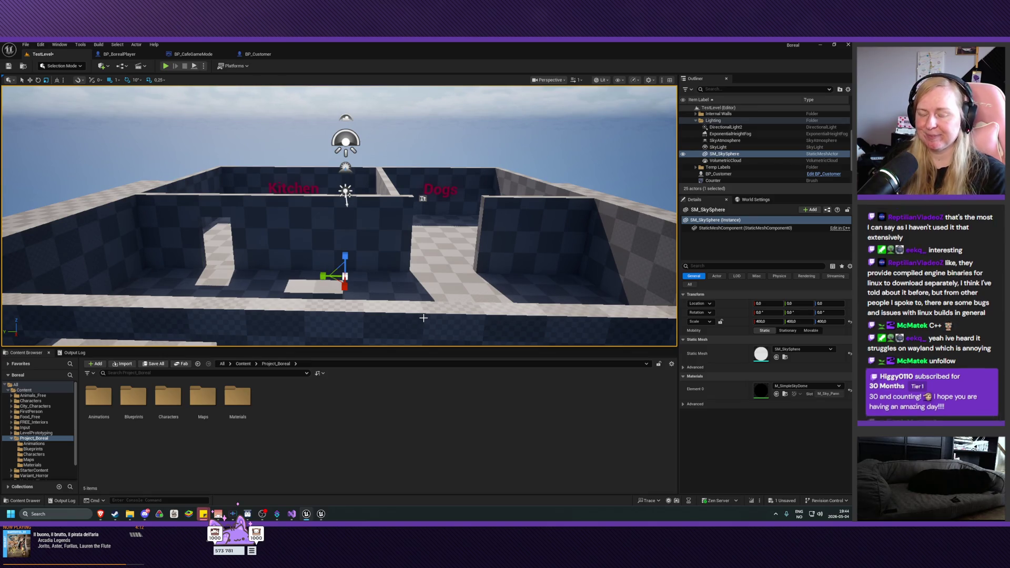
# Step: Close the finished Live Coding window in the Unreal Editor
pyautogui.moveTo(423, 318)
pyautogui.mouseDown()
pyautogui.moveTo(423, 285)
pyautogui.moveTo(411, 279)
pyautogui.moveTo(427, 268)
pyautogui.moveTo(403, 269)
pyautogui.mouseUp()
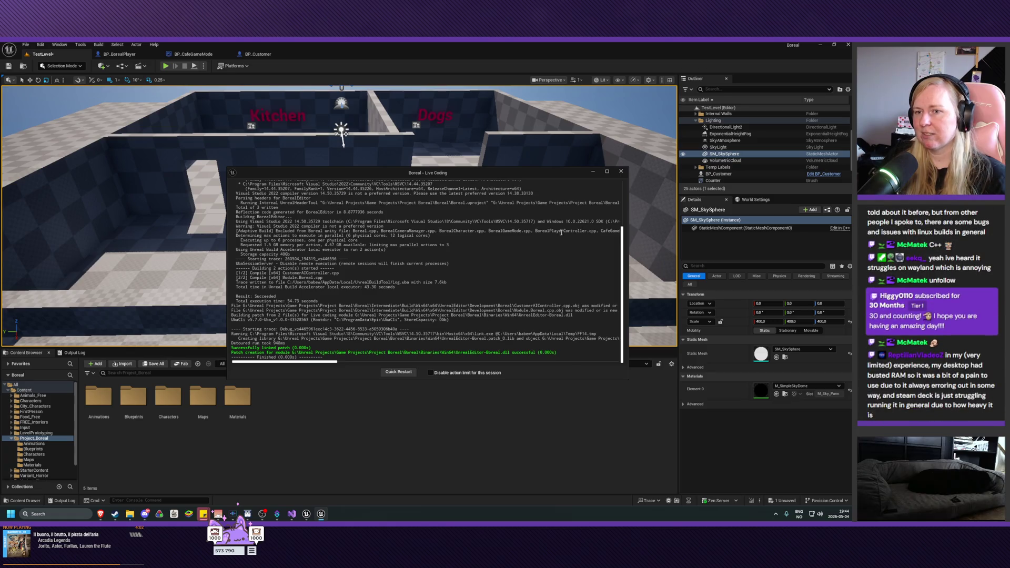
pyautogui.click(620, 173)
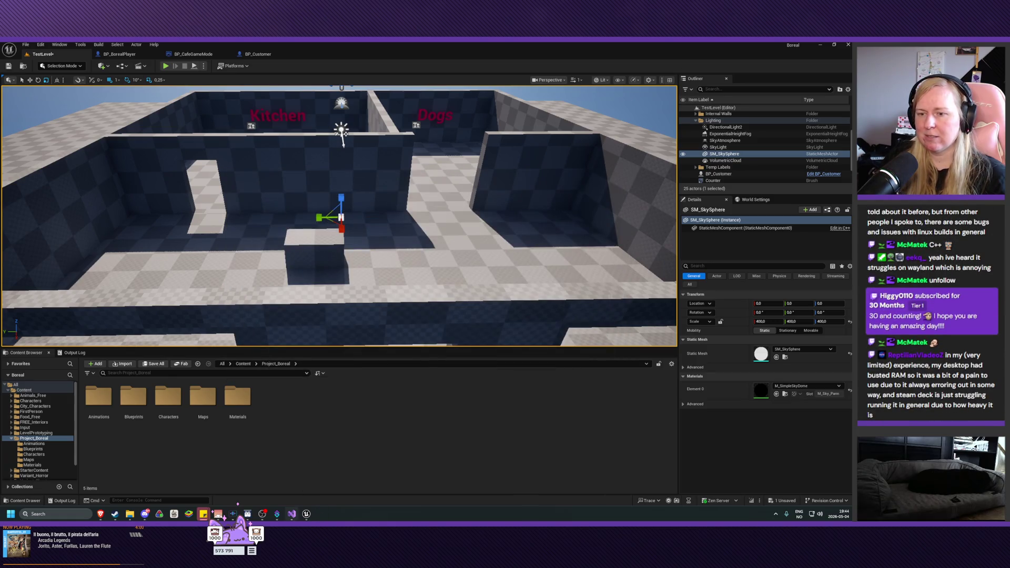
pyautogui.hotkey('alt', 'Tab')
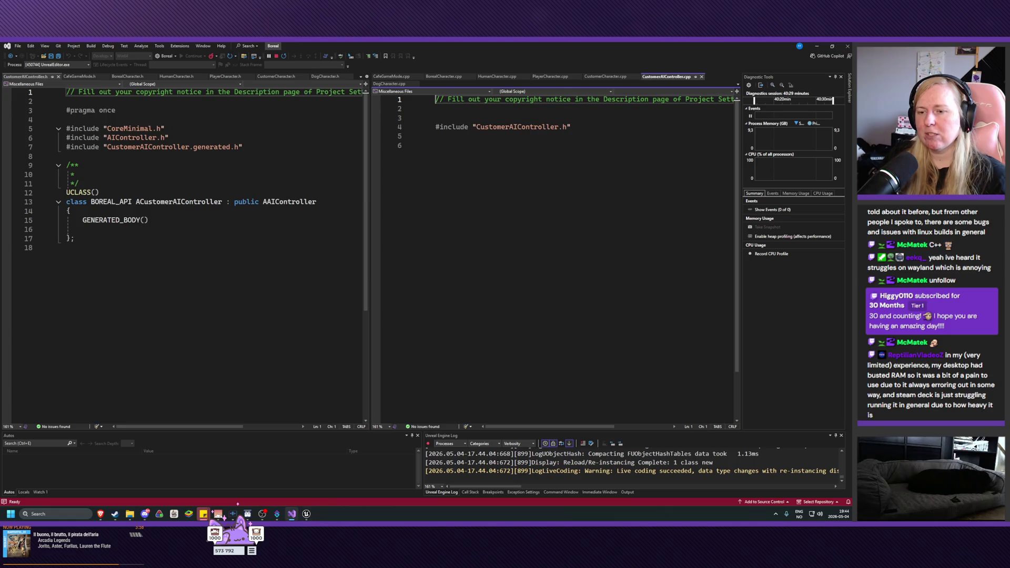
# Step: Switch back and forth between the Unreal Editor and Visual Studio
pyautogui.click(306, 514)
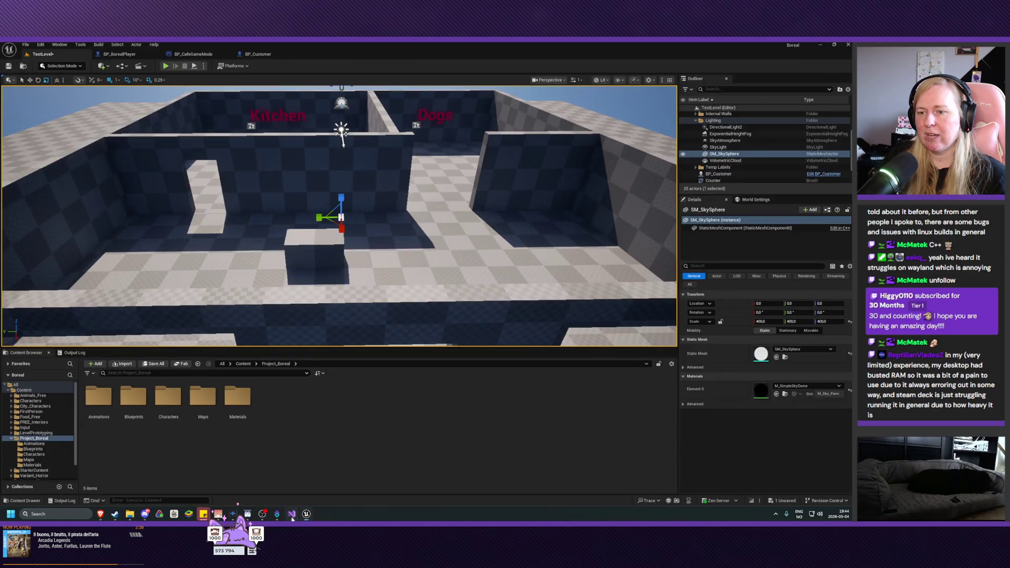
pyautogui.click(292, 515)
pyautogui.click(306, 514)
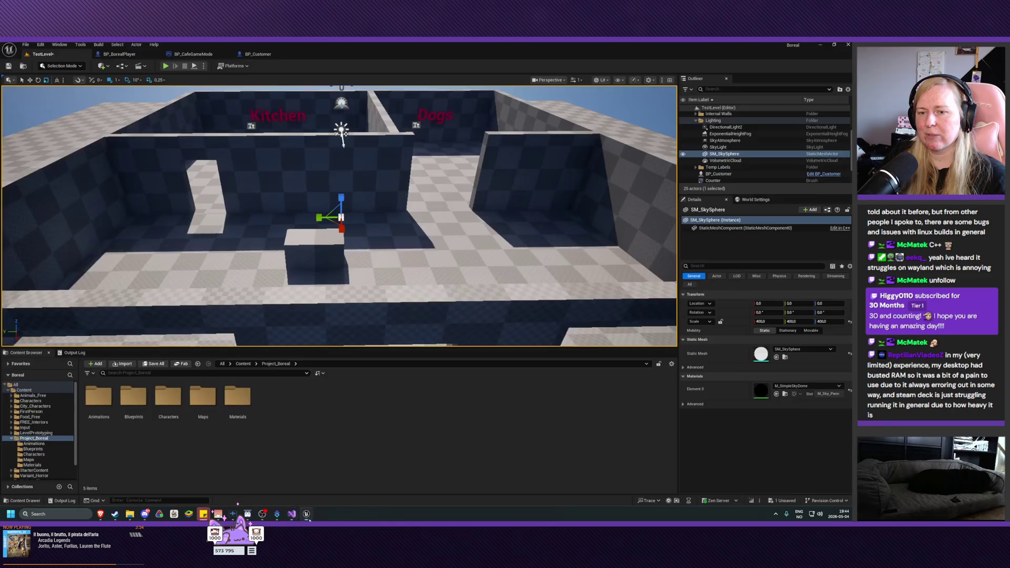
pyautogui.click(293, 516)
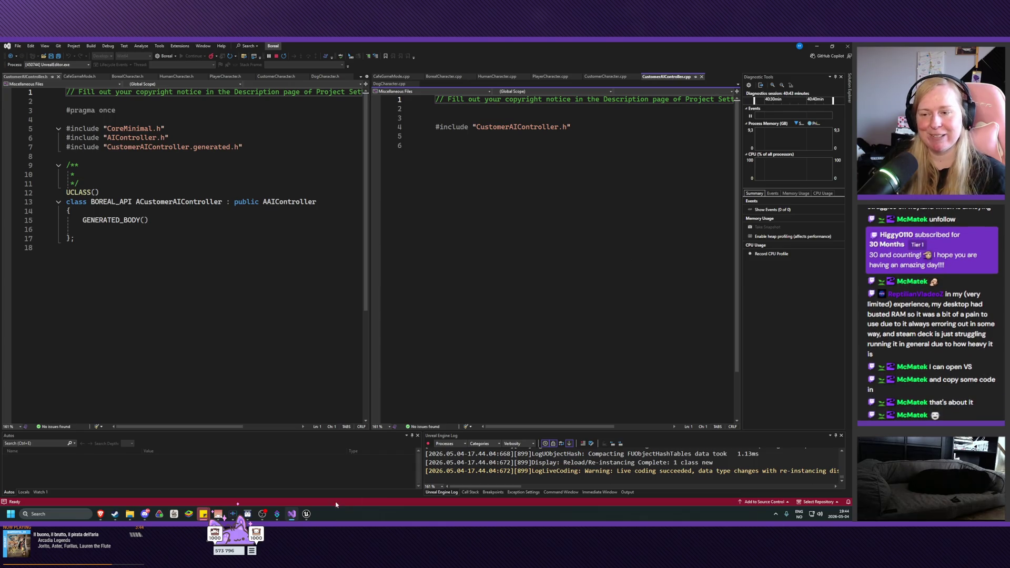
# Step: Open the Characters folder in the Content Browser, then return to Visual Studio
pyautogui.click(307, 514)
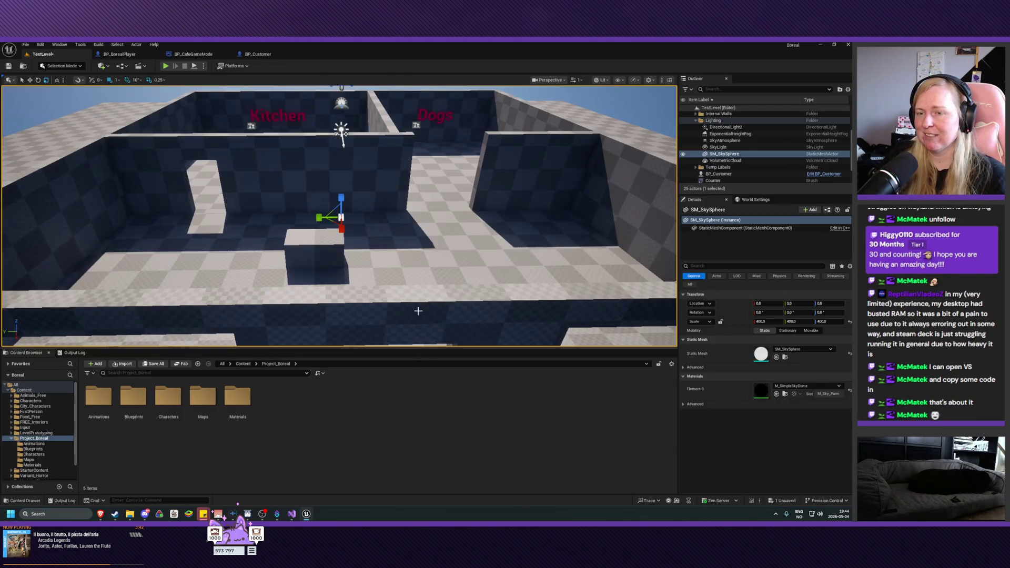
pyautogui.scroll(5, 419, 311)
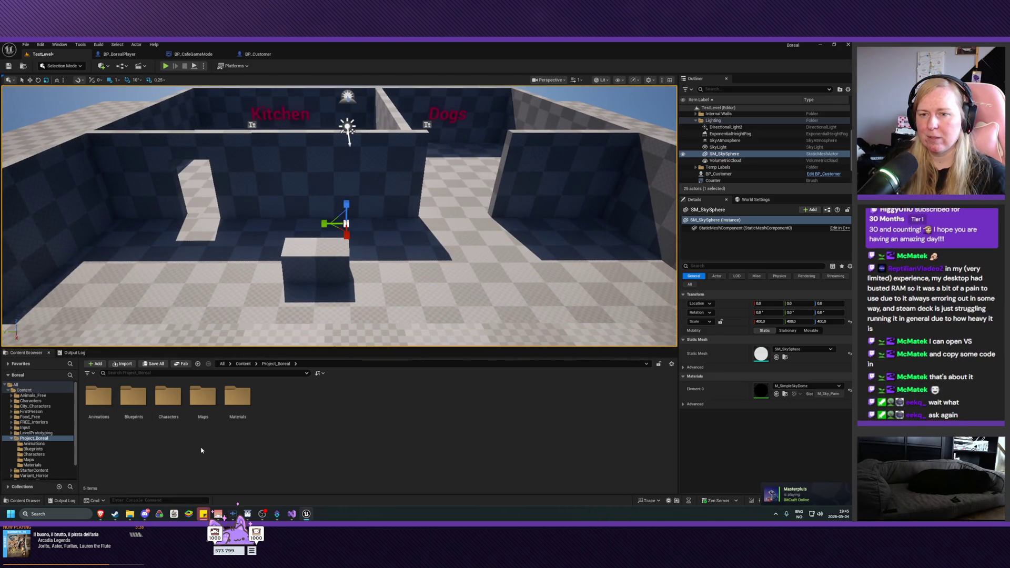
pyautogui.doubleClick(174, 413)
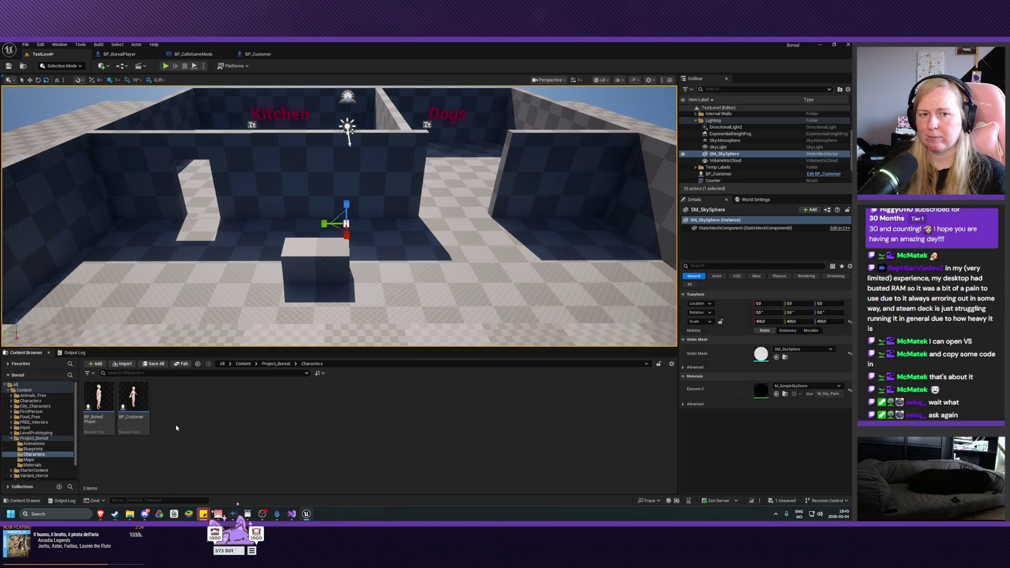
pyautogui.click(292, 515)
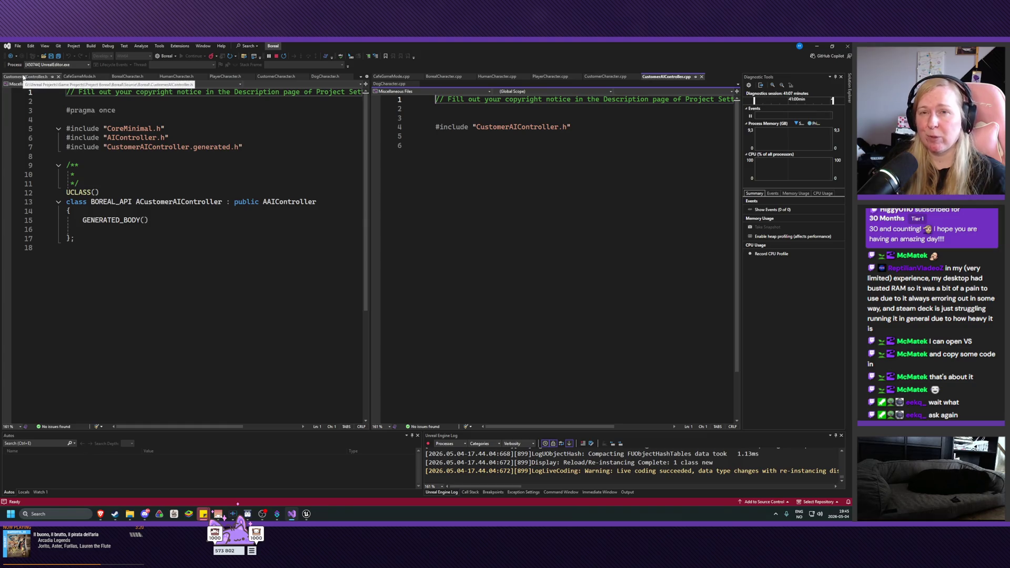
# Step: Move CustomerAIController.h after DogCharacter.h, keeping CustomerAIController.cpp after CustomerCharacter.cpp
pyautogui.moveTo(20, 77); pyautogui.dragTo(317, 77)
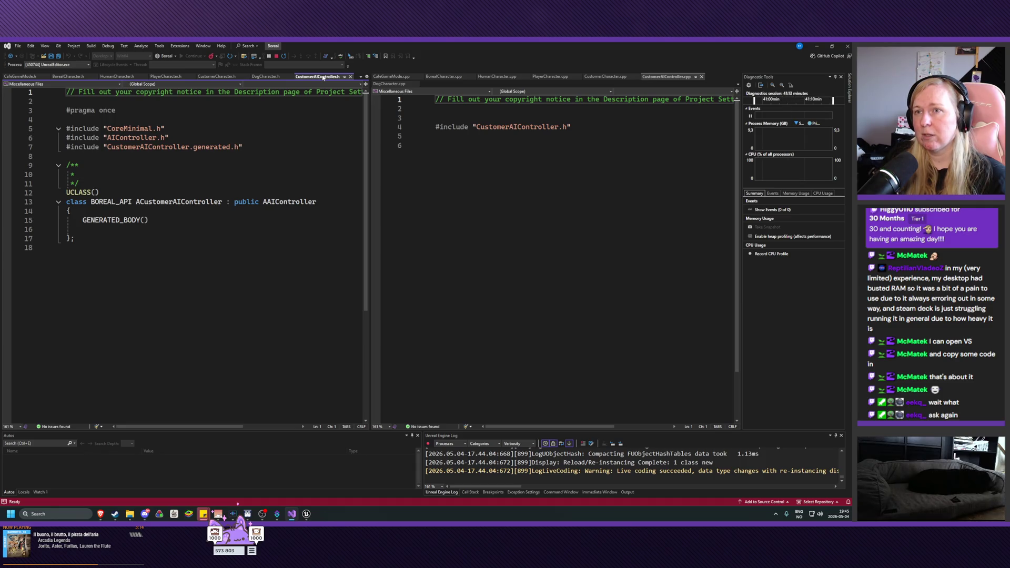
pyautogui.click(669, 77)
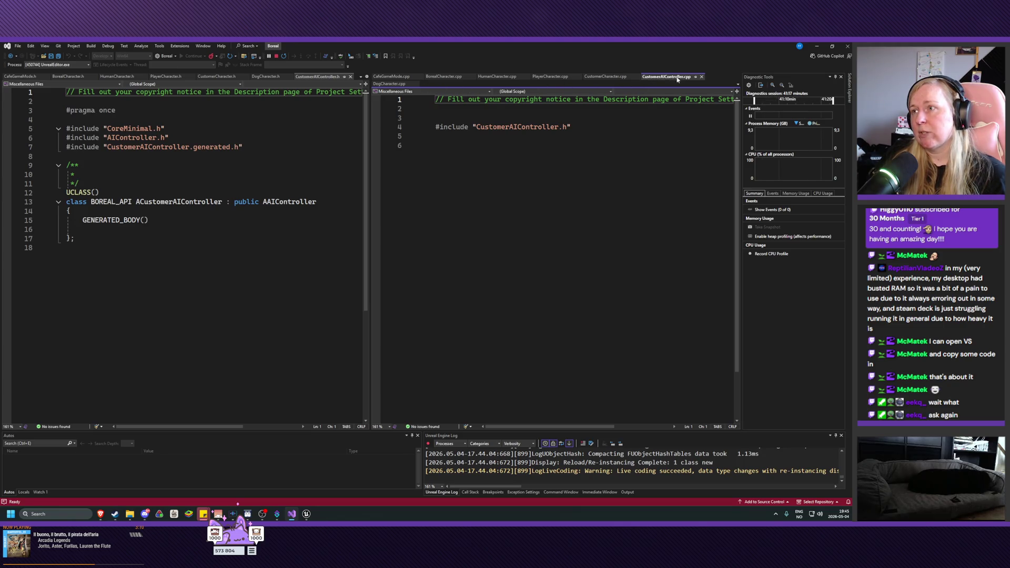
pyautogui.moveTo(678, 79); pyautogui.dragTo(639, 84)
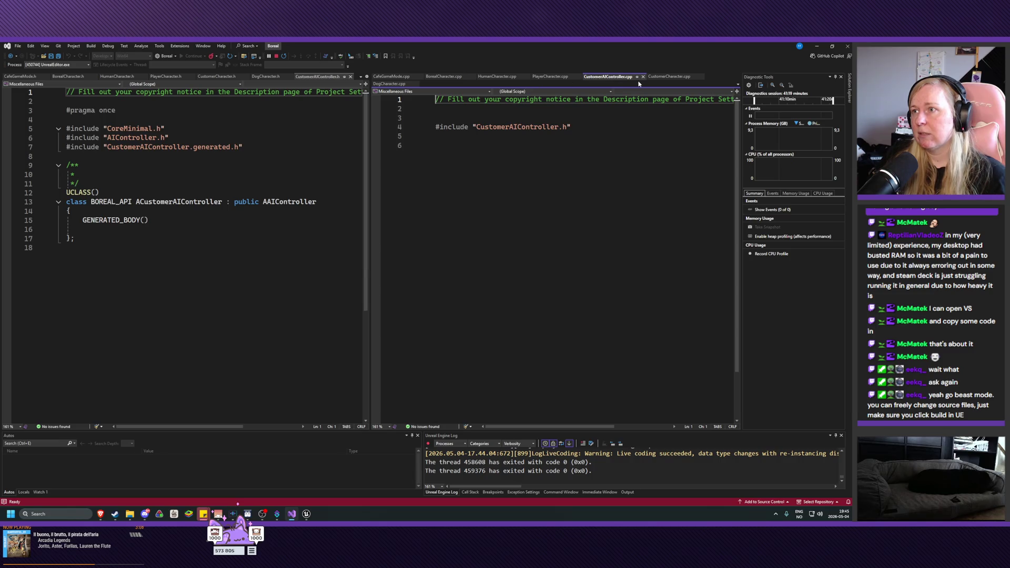
pyautogui.moveTo(622, 80); pyautogui.dragTo(656, 77)
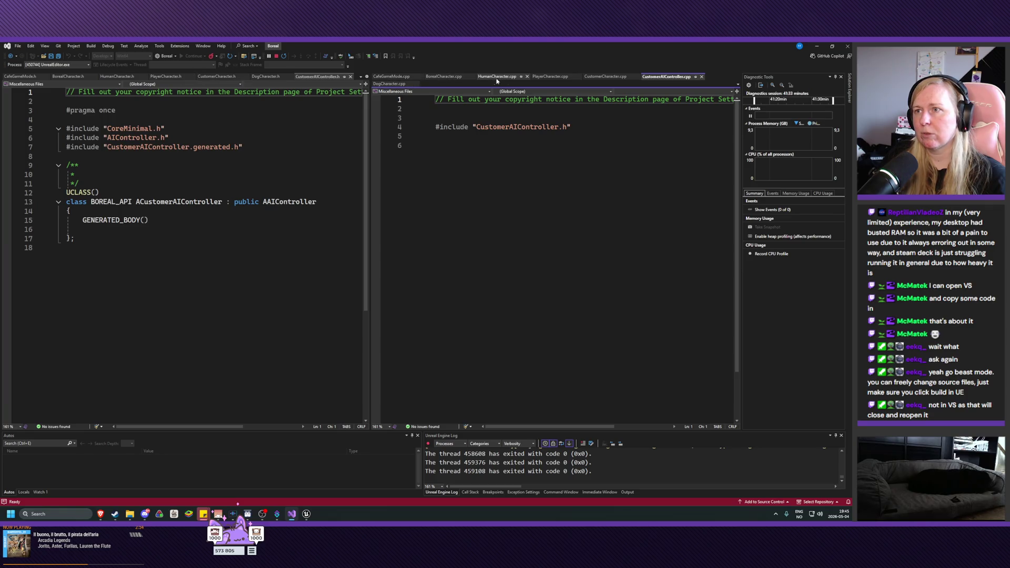
# Step: Place DogCharacter.cpp after CustomerCharacter.cpp and show CustomerAIController.cpp again
pyautogui.click(390, 83)
pyautogui.moveTo(613, 80); pyautogui.dragTo(639, 80)
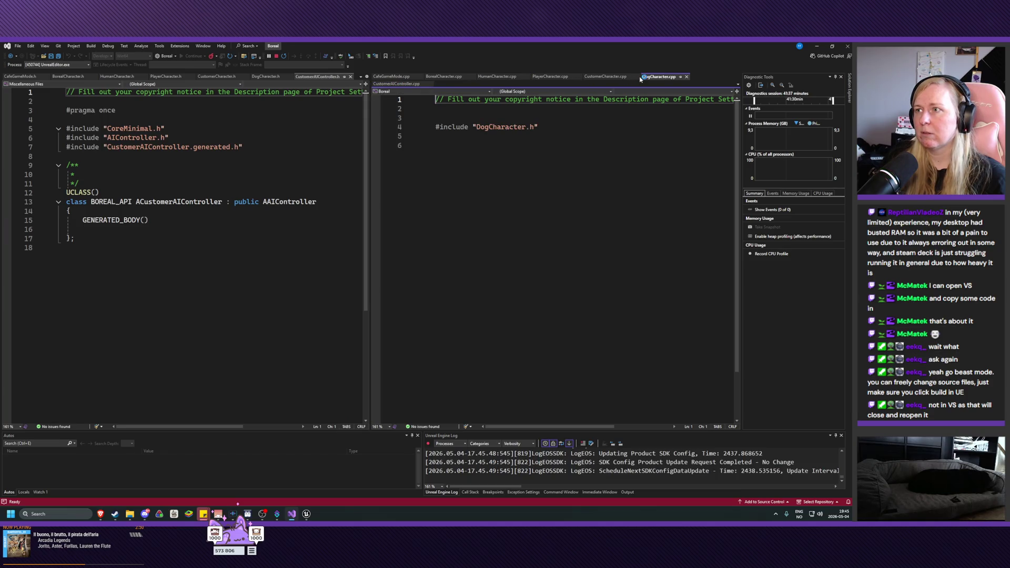
pyautogui.click(398, 84)
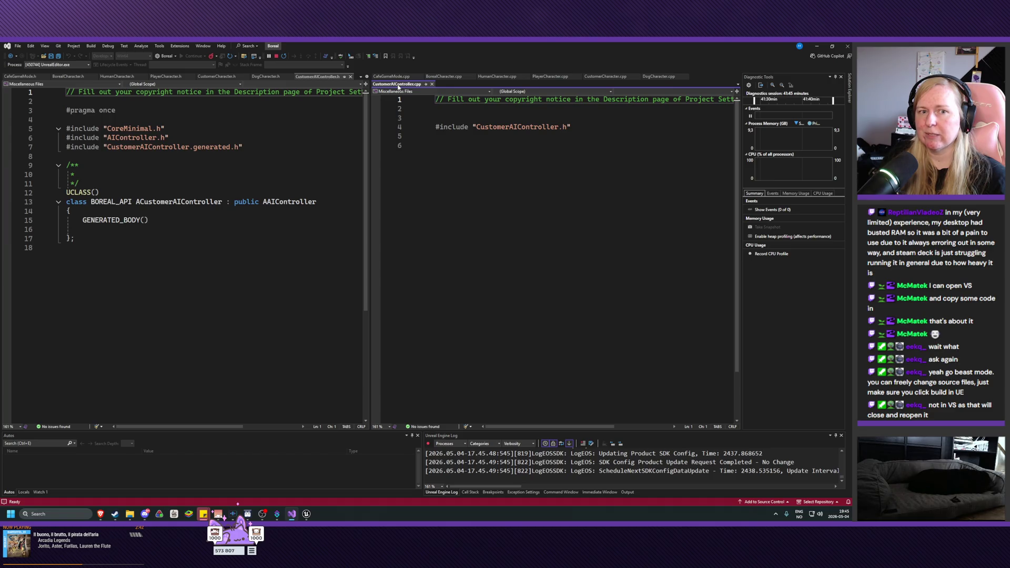
# Step: Start a new Blueprint class in Characters with CustomerAIController as its parent
pyautogui.click(307, 515)
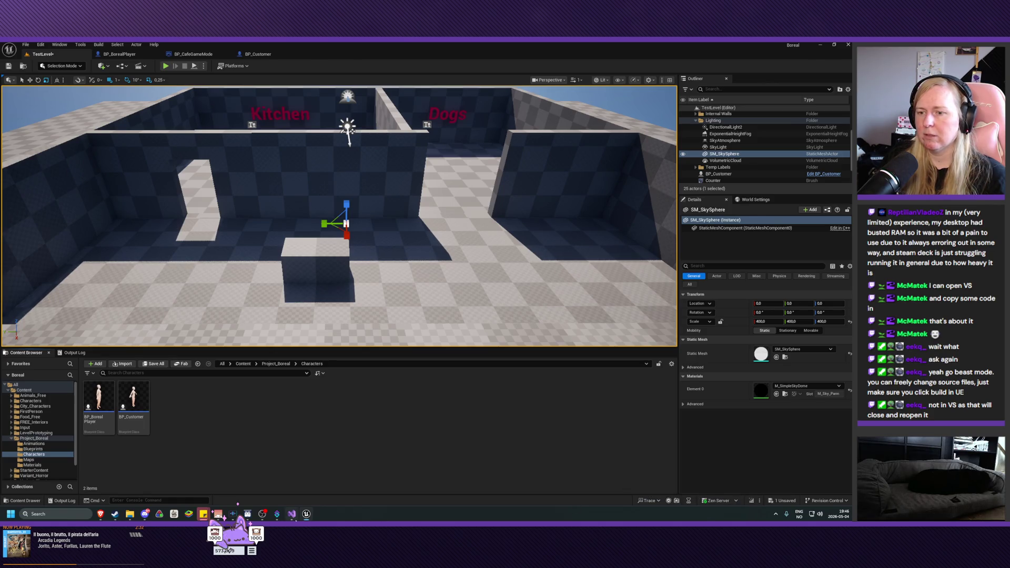
pyautogui.click(292, 514)
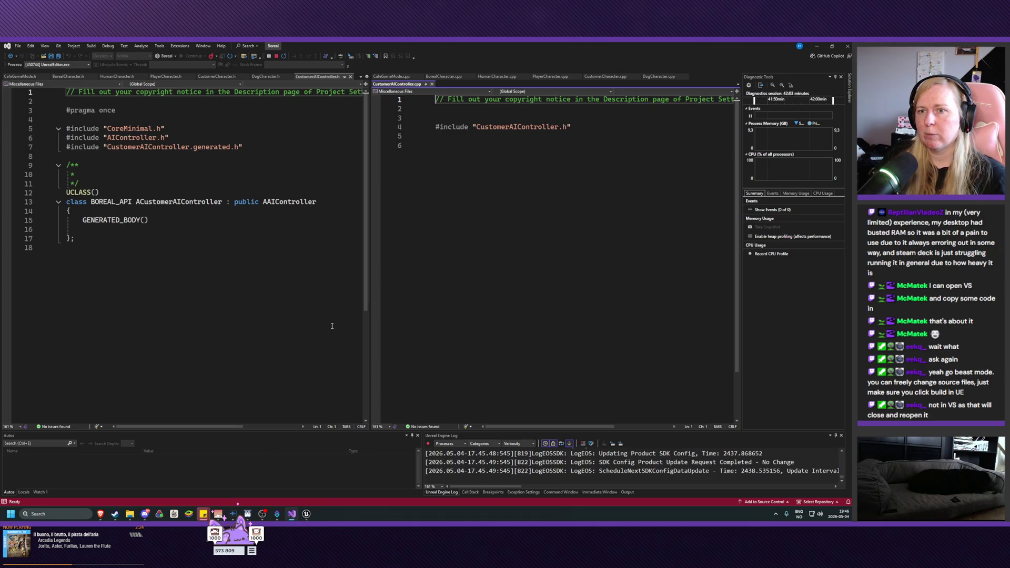
pyautogui.click(306, 514)
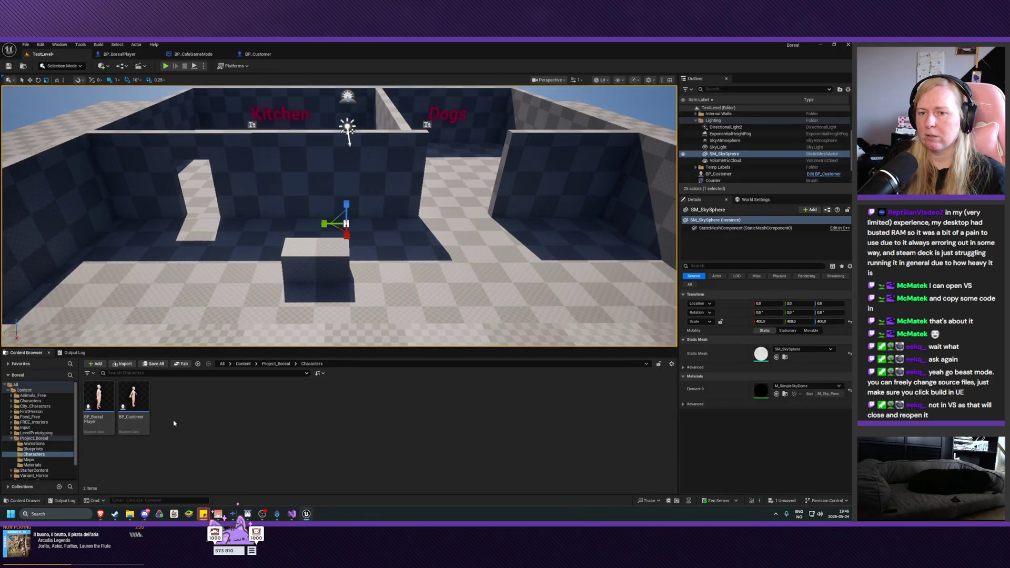
pyautogui.click(92, 365)
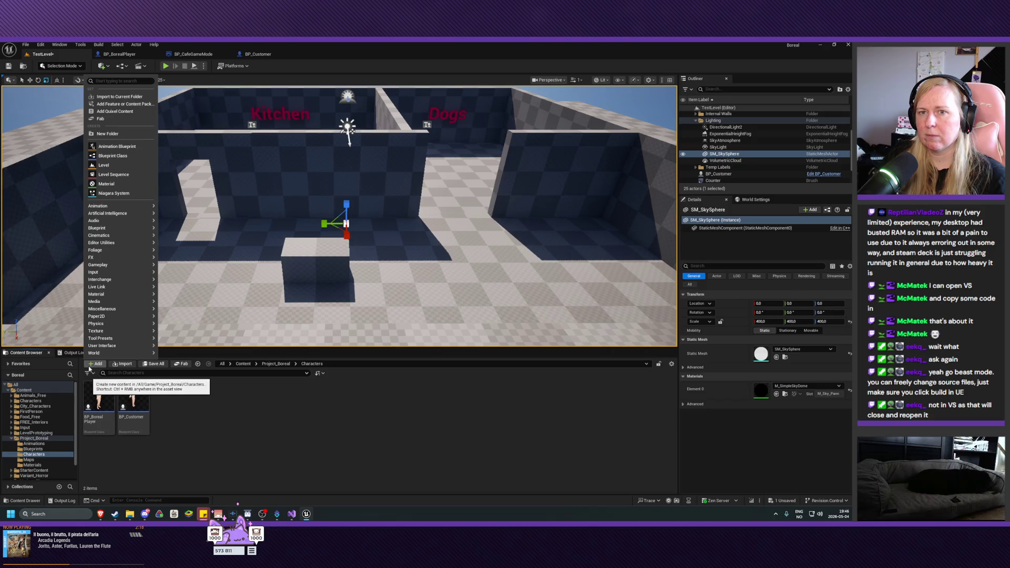
pyautogui.click(117, 158)
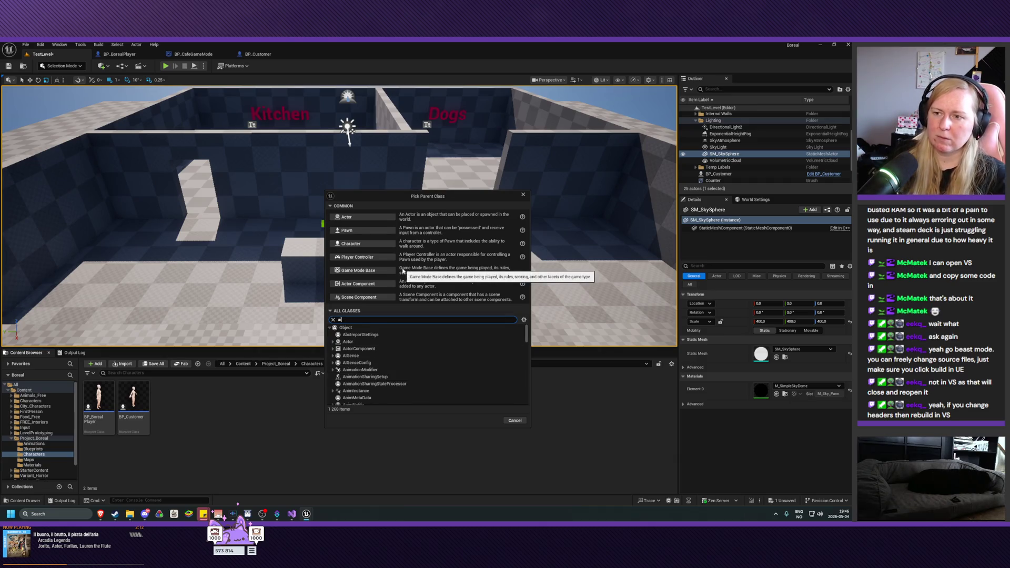
pyautogui.write('aicon')
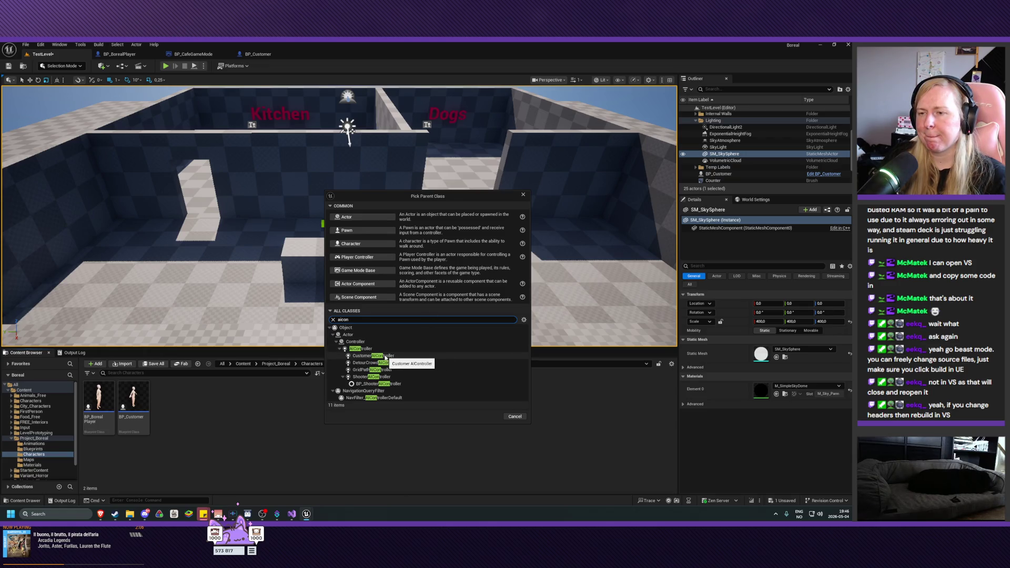
pyautogui.click(385, 356)
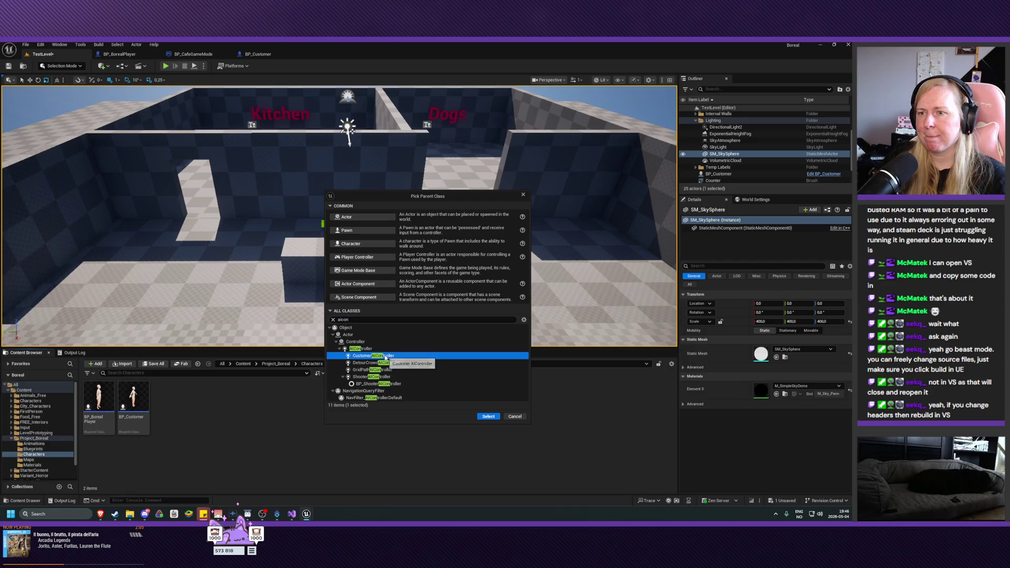
pyautogui.click(489, 417)
# Step: Name the Blueprint BP_CustomerAI and save it, then return to TestLevel and select BP_Customer
pyautogui.write('BP')
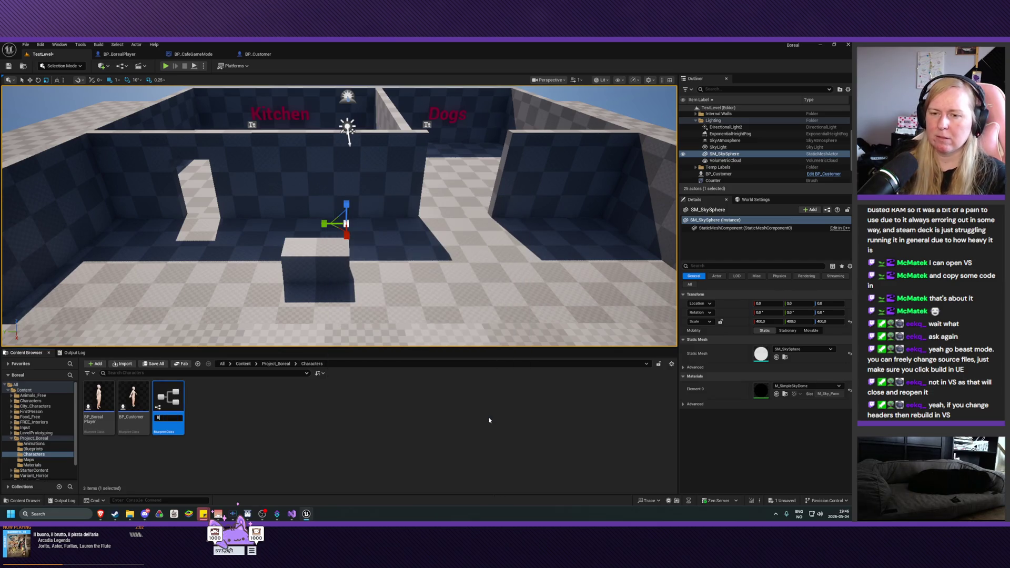
pyautogui.write('CustomerAI')
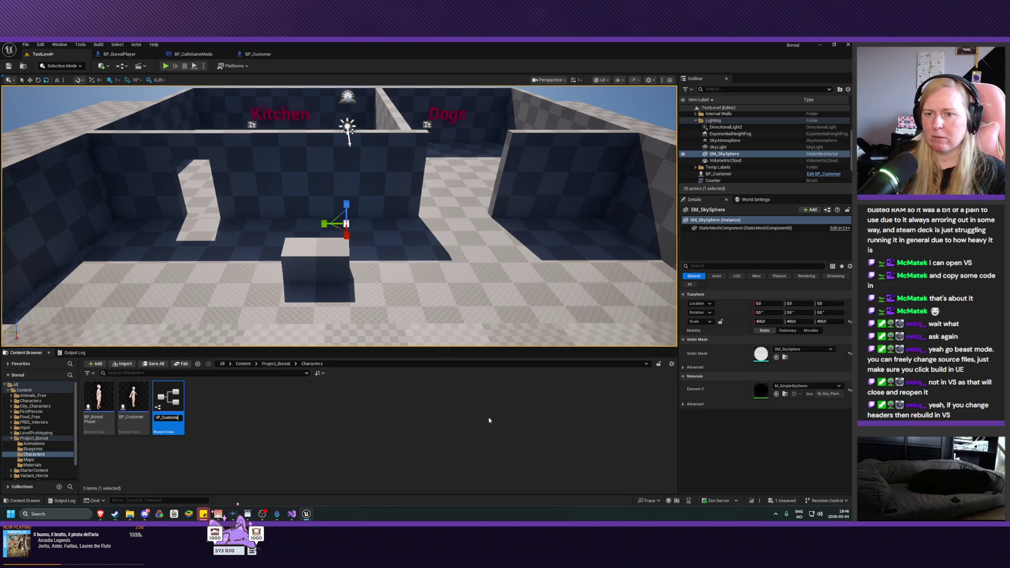
pyautogui.press('Return')
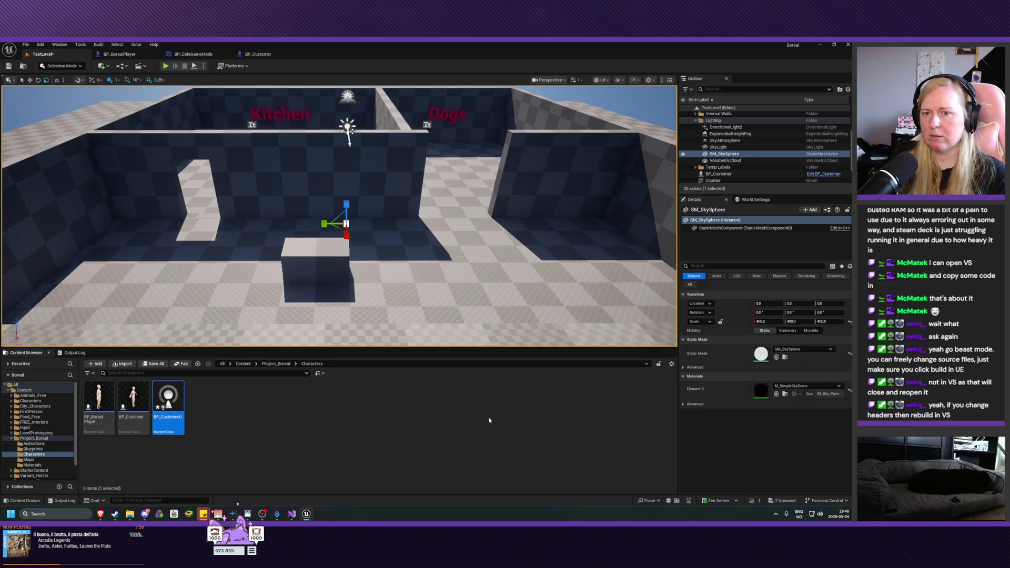
pyautogui.hotkey('ctrl', 's')
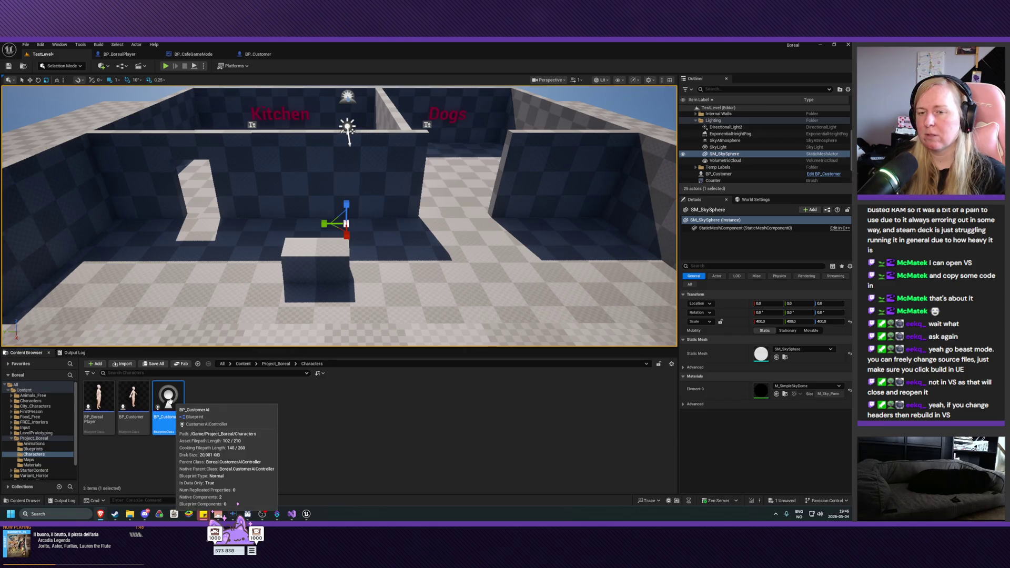
pyautogui.doubleClick(177, 405)
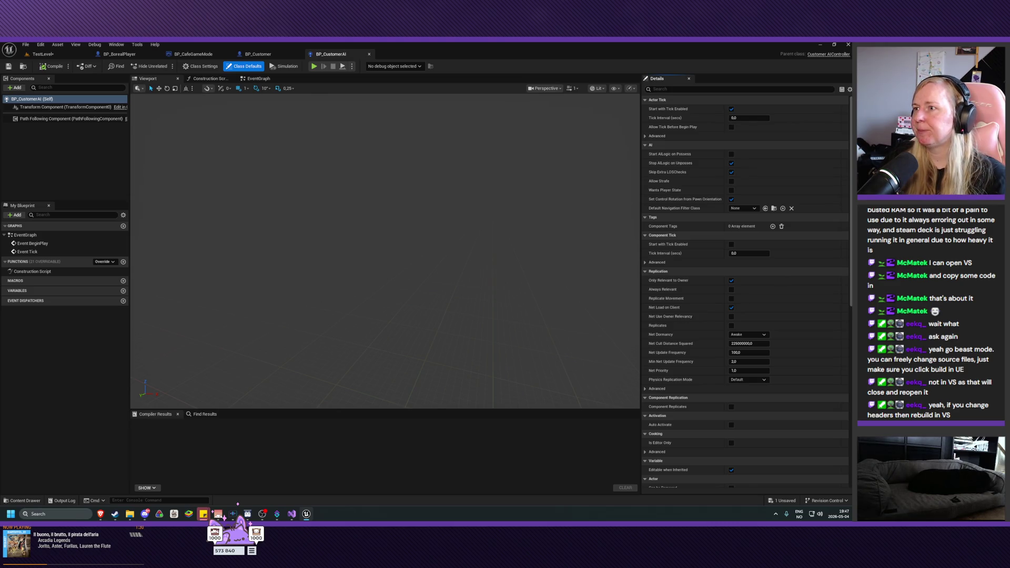
pyautogui.click(42, 54)
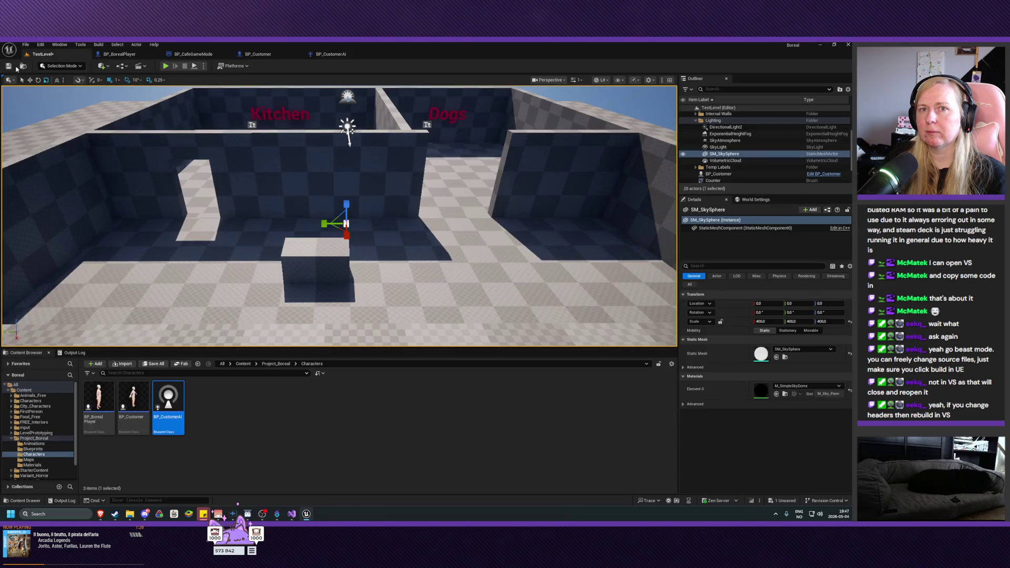
pyautogui.click(8, 67)
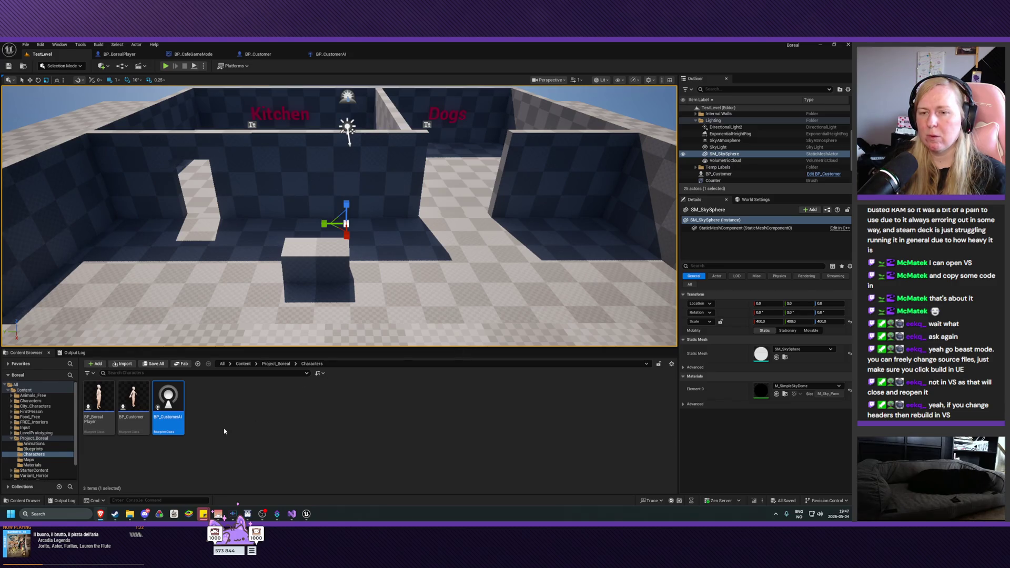
pyautogui.click(133, 402)
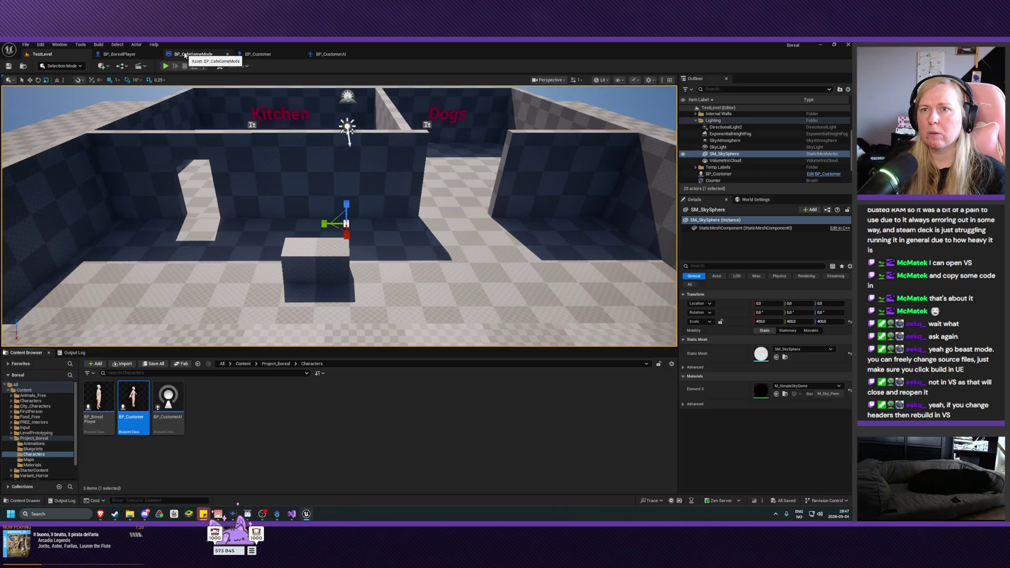
# Step: Search BP_Customer's Class Defaults for 'ai contr' and set AI Controller Class to BP_CustomerAI
pyautogui.click(255, 54)
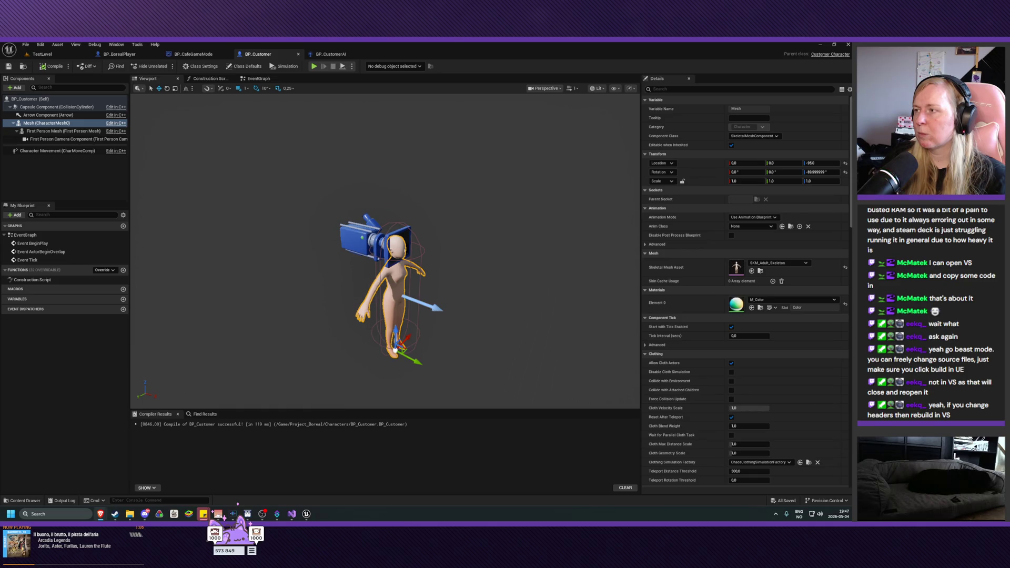
pyautogui.click(28, 99)
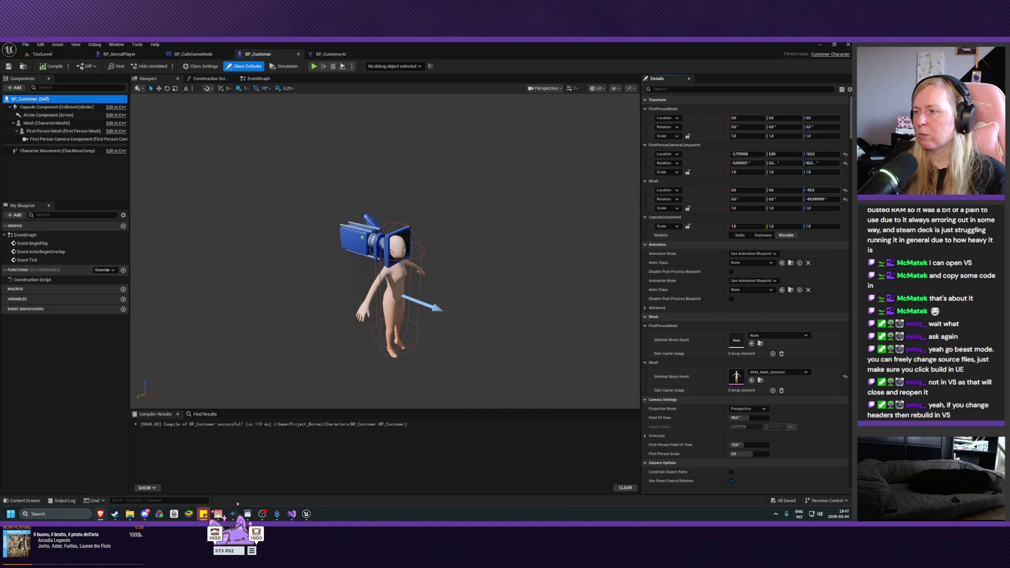
pyautogui.click(670, 89)
pyautogui.write('ai contr')
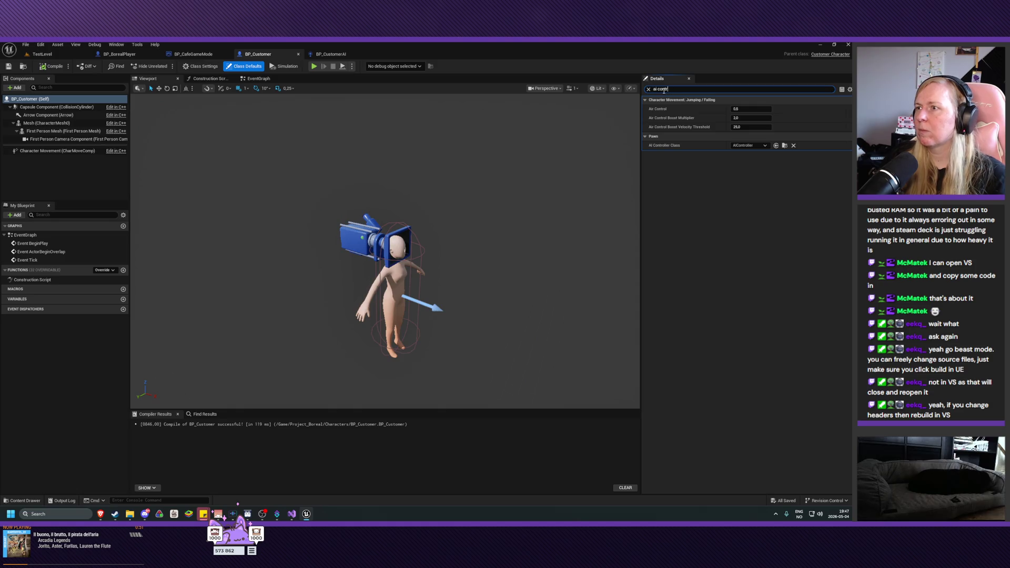
pyautogui.click(776, 145)
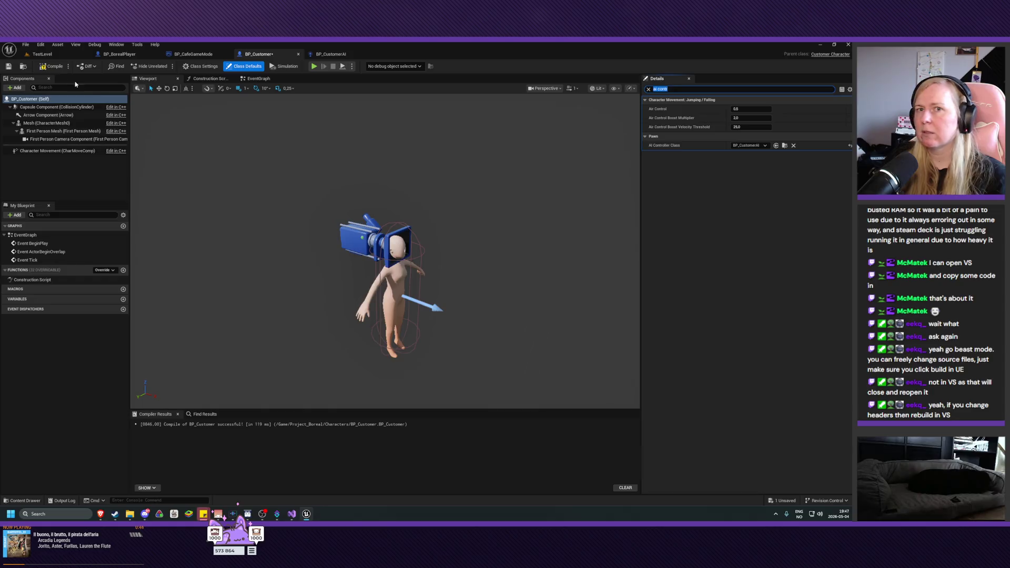
# Step: Compile BP_Customer with the new controller and clear the Details search filter
pyautogui.click(45, 69)
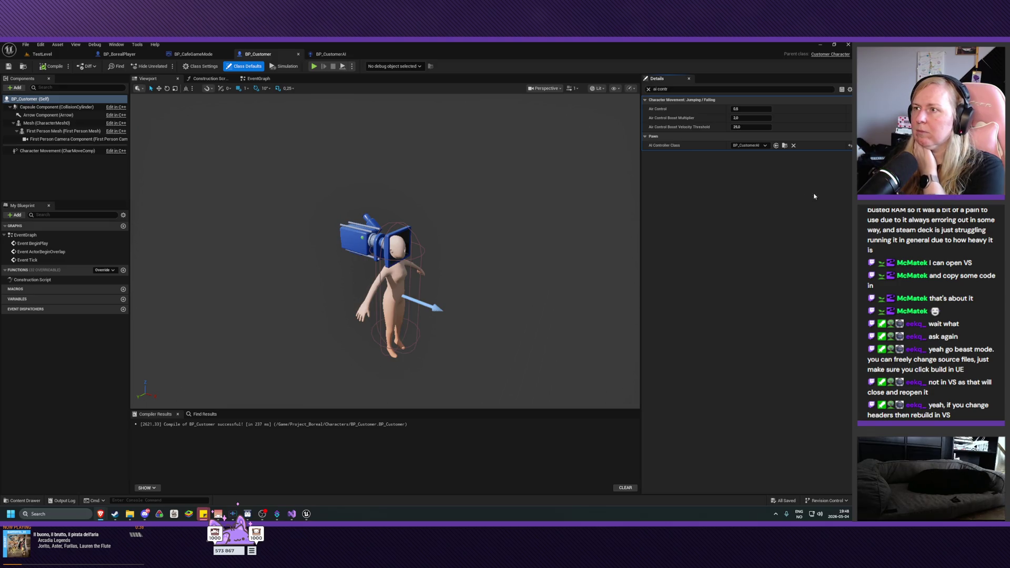
pyautogui.click(647, 89)
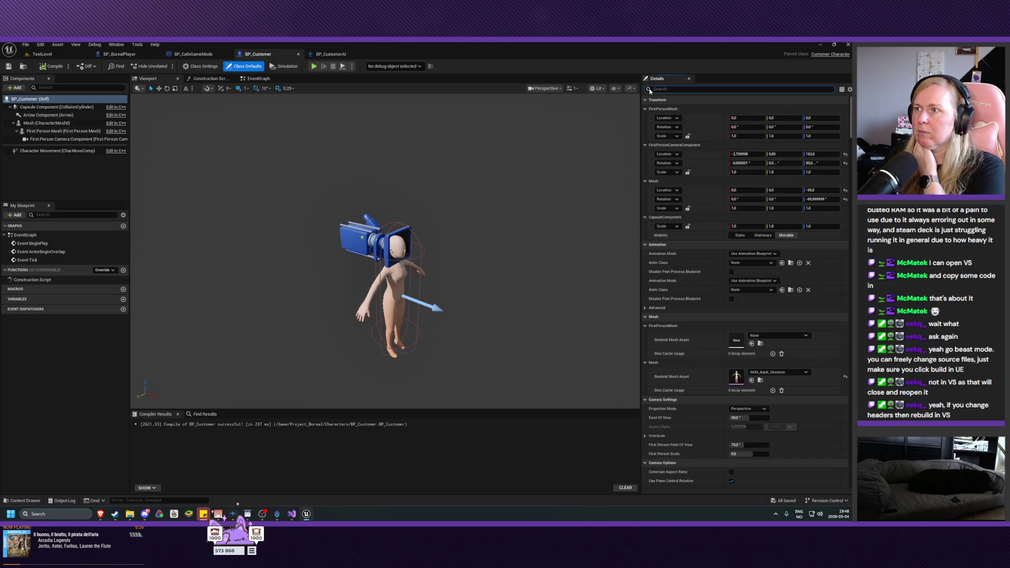
pyautogui.click(654, 89)
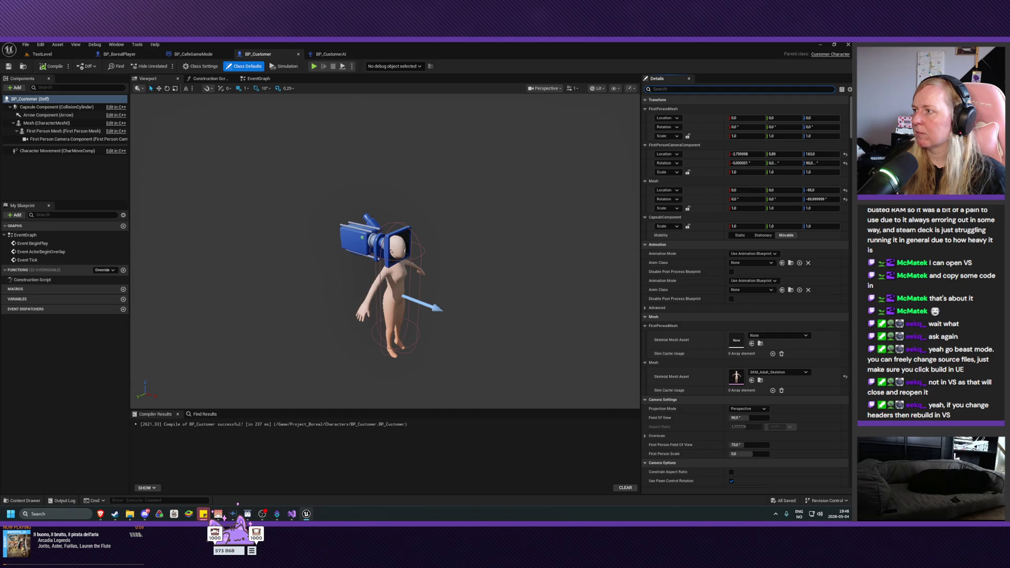
pyautogui.click(292, 514)
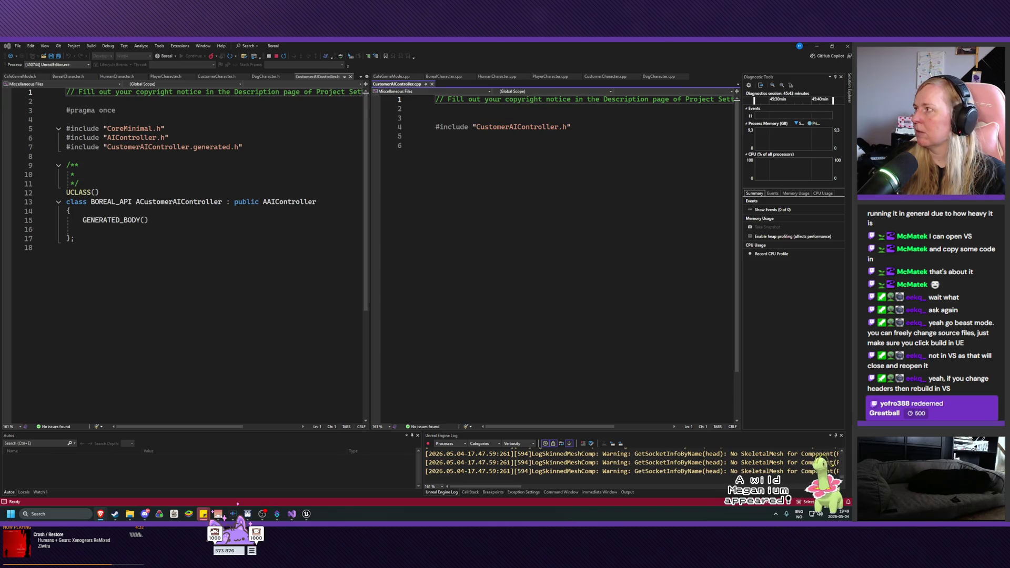
# Step: Drag the AAIController documentation browser window into place
pyautogui.moveTo(760, 148); pyautogui.dragTo(534, 122)
# Step: Maximize the browser window showing the AAIController reference page
pyautogui.click(523, 112)
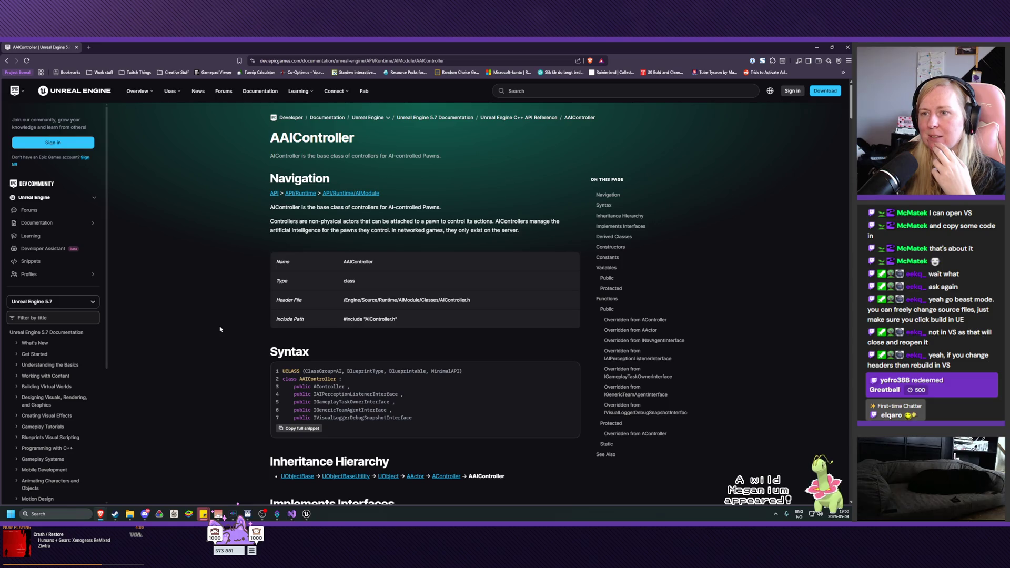
pyautogui.scroll(-10, 220, 330)
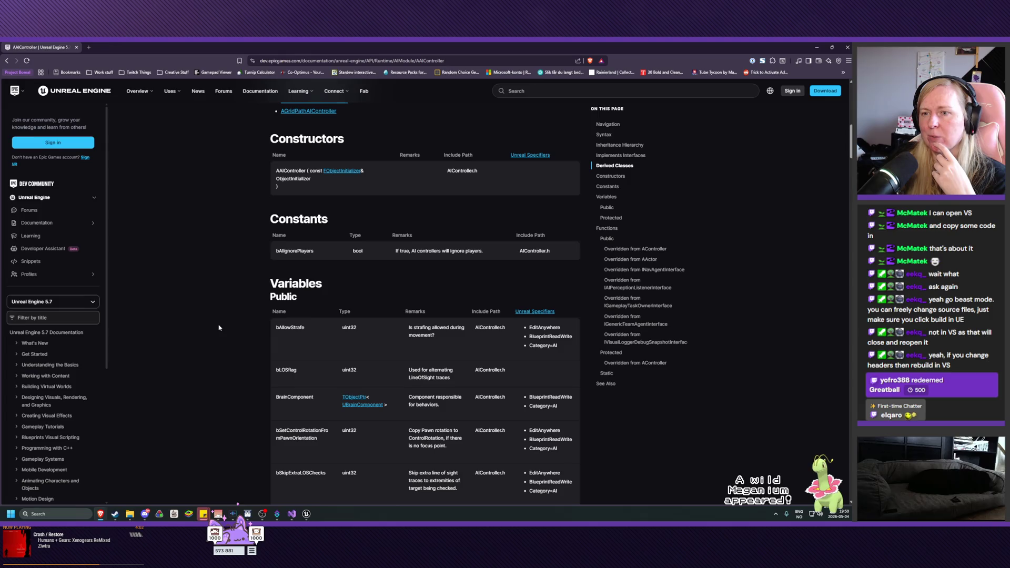
pyautogui.scroll(-4, 219, 328)
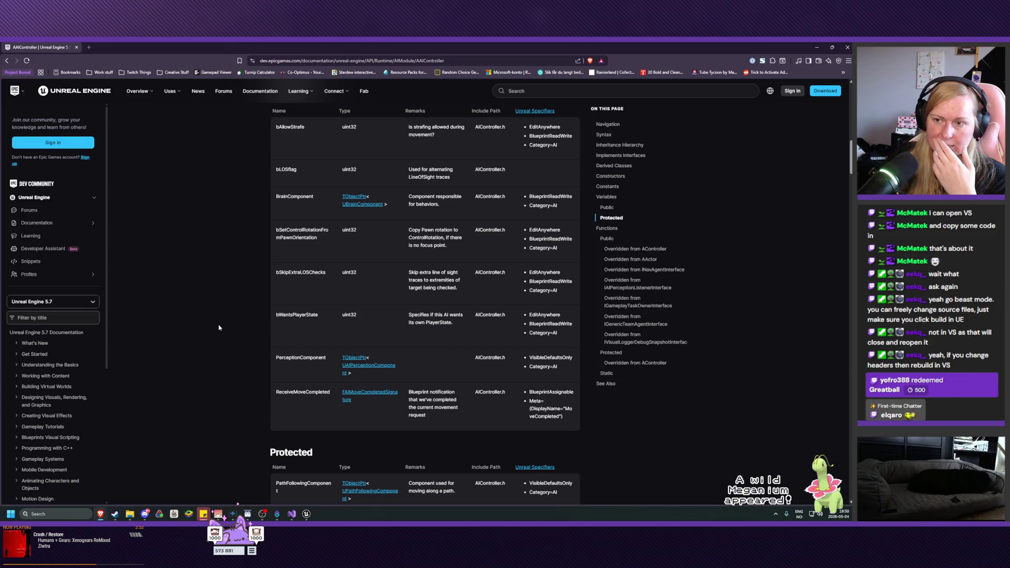
pyautogui.scroll(-2, 219, 328)
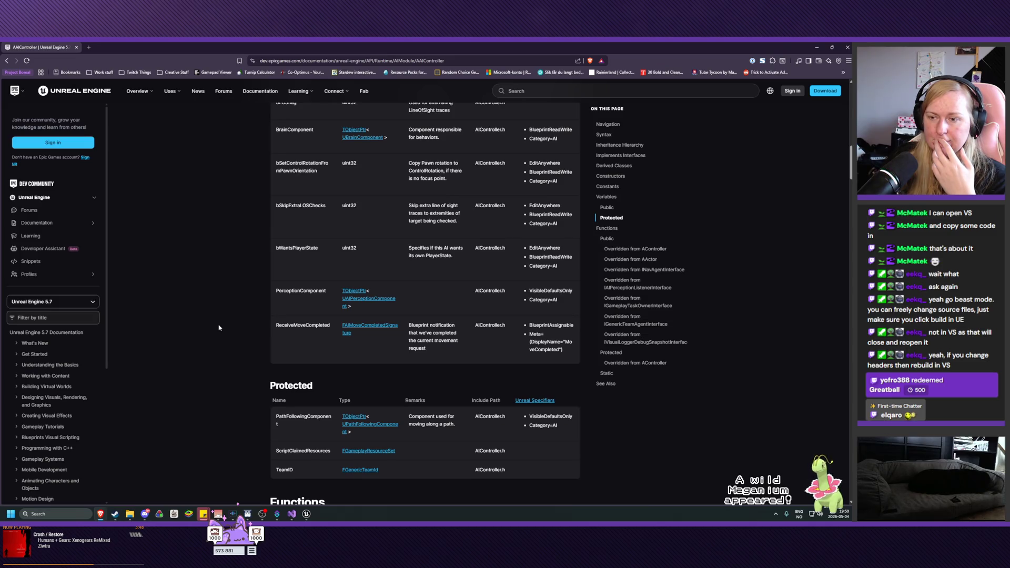
pyautogui.scroll(-8, 219, 328)
pyautogui.scroll(-1, 219, 327)
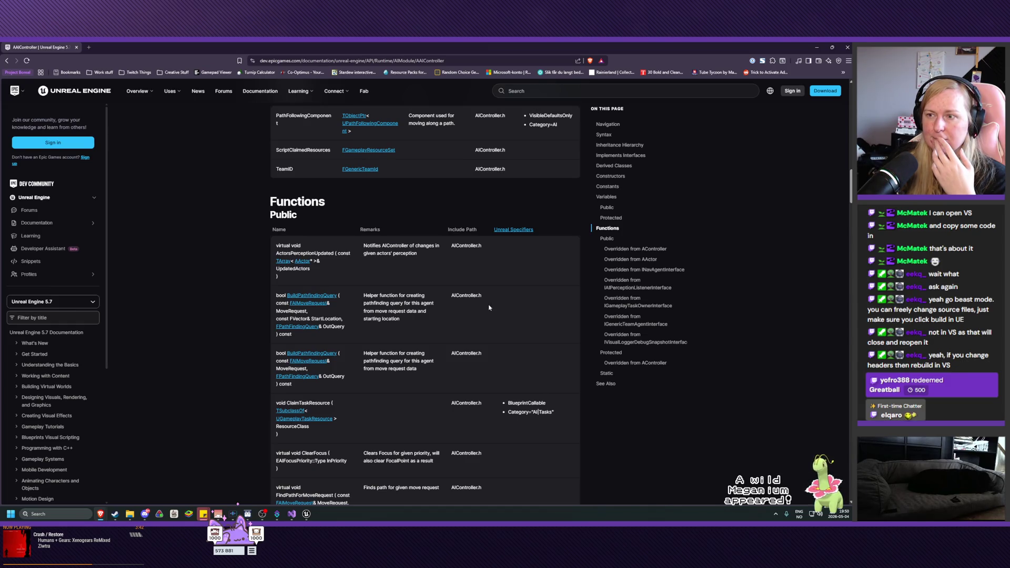
pyautogui.scroll(-1, 399, 303)
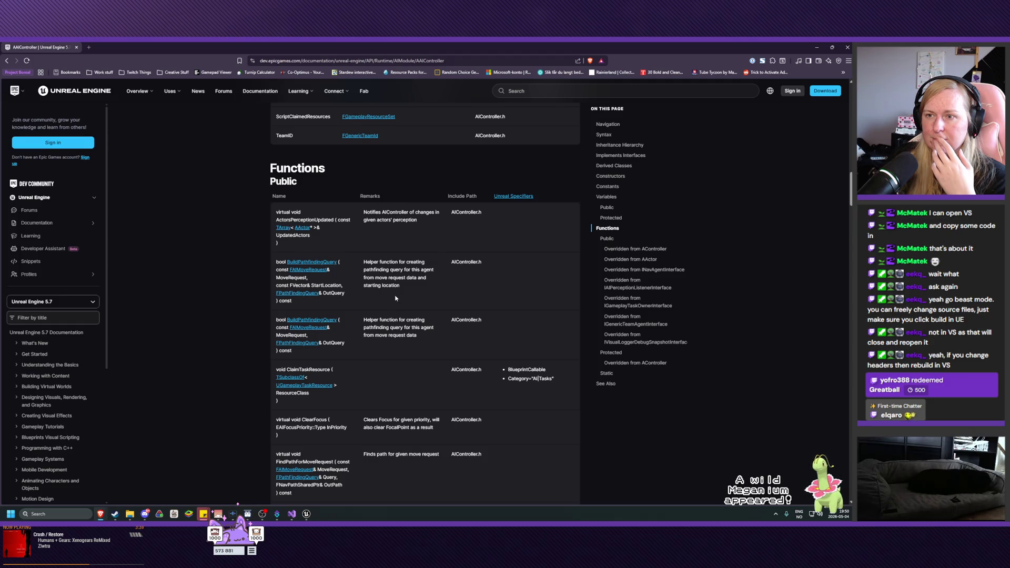
pyautogui.moveTo(400, 287); pyautogui.dragTo(365, 262)
pyautogui.click(422, 306)
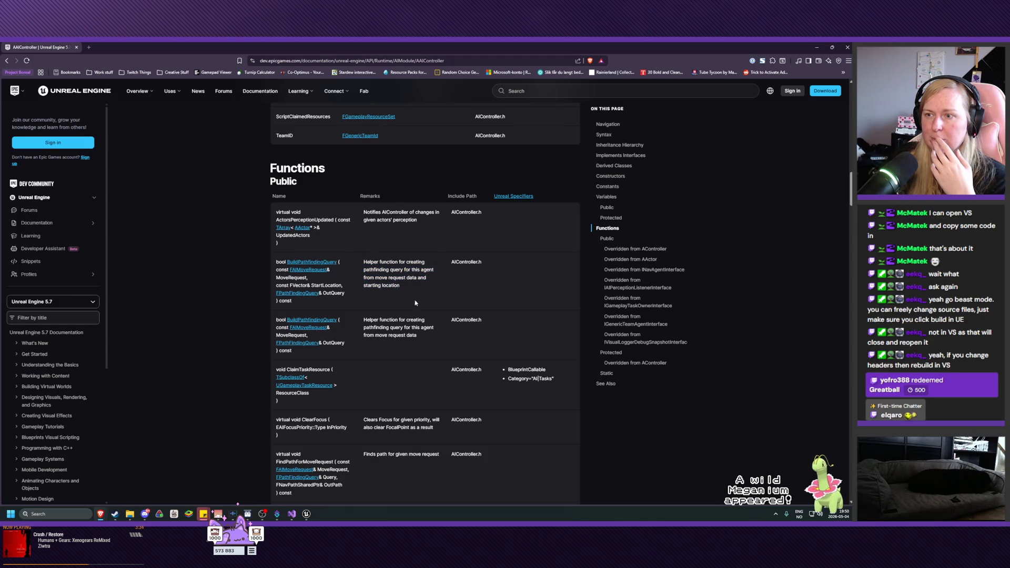
pyautogui.scroll(-1, 422, 305)
pyautogui.scroll(-2, 422, 305)
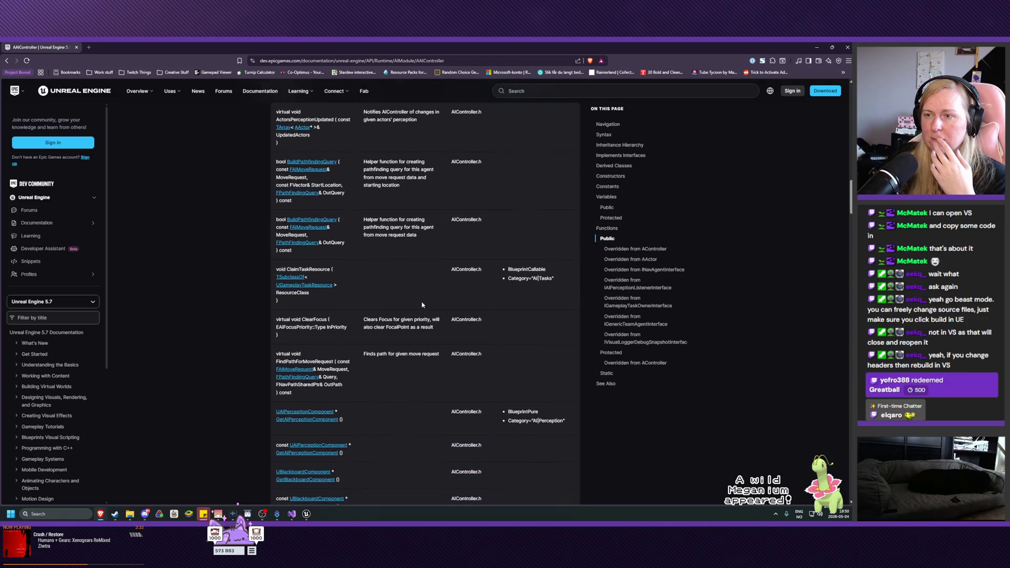
pyautogui.scroll(-2, 419, 302)
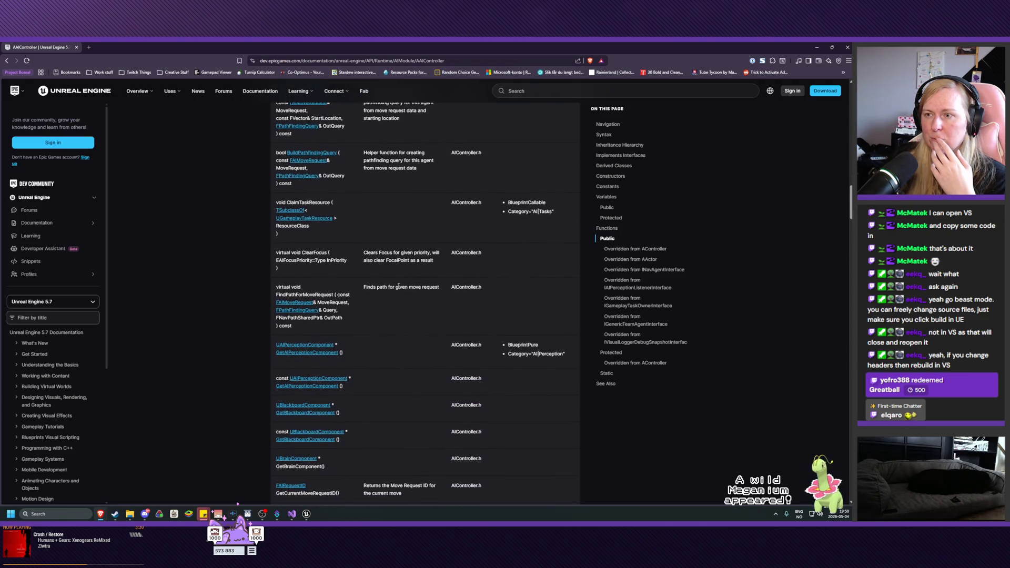
pyautogui.moveTo(371, 289); pyautogui.dragTo(437, 288)
pyautogui.click(431, 288)
pyautogui.scroll(-1, 422, 286)
pyautogui.scroll(-5, 421, 286)
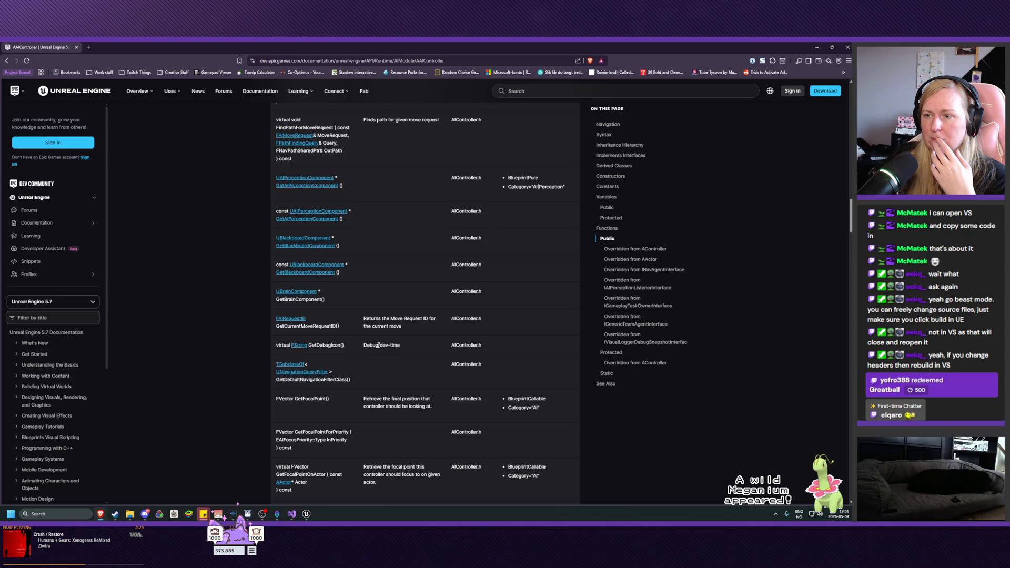
pyautogui.scroll(-2, 378, 345)
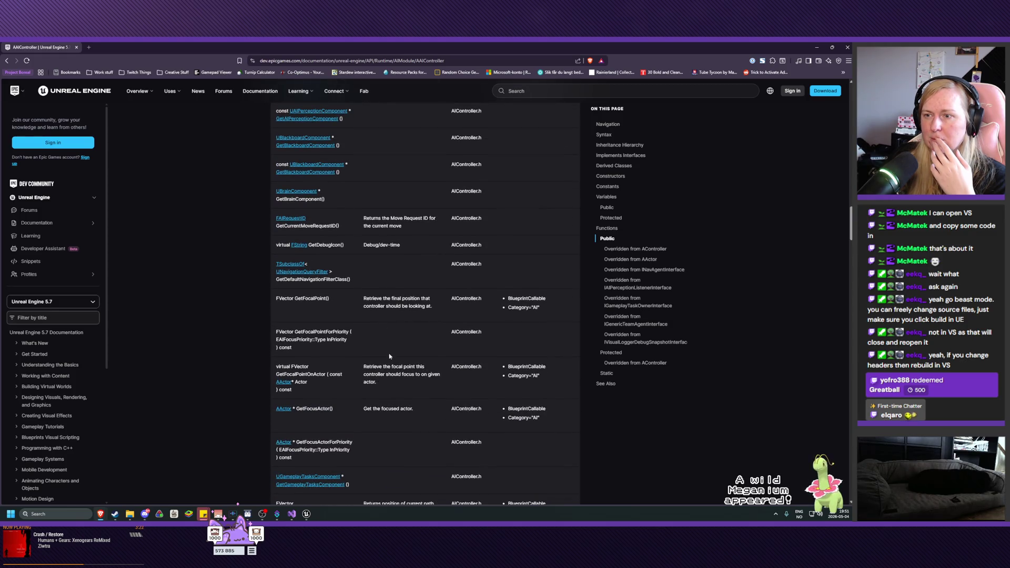
pyautogui.scroll(-2, 363, 369)
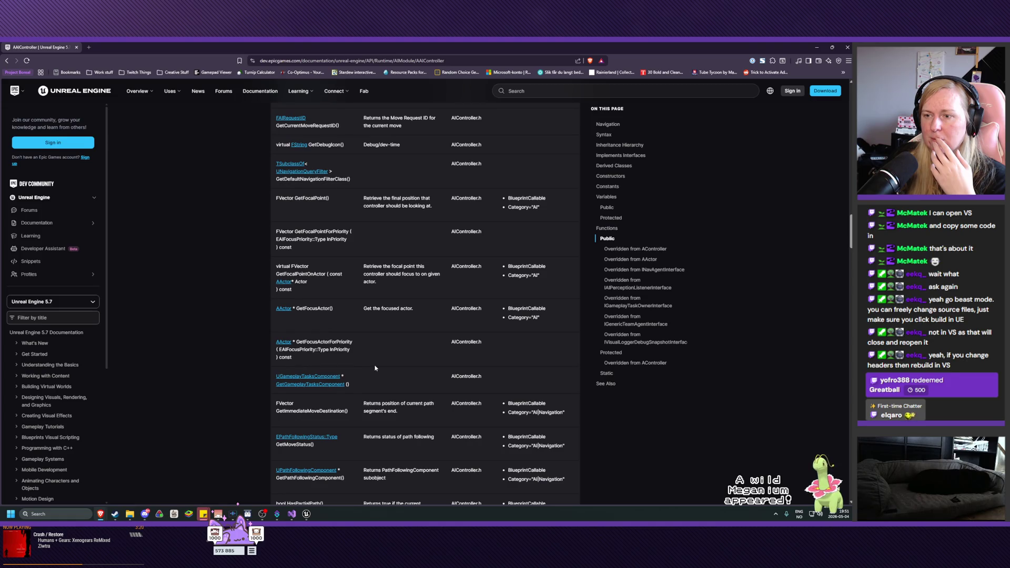
pyautogui.scroll(-1, 375, 369)
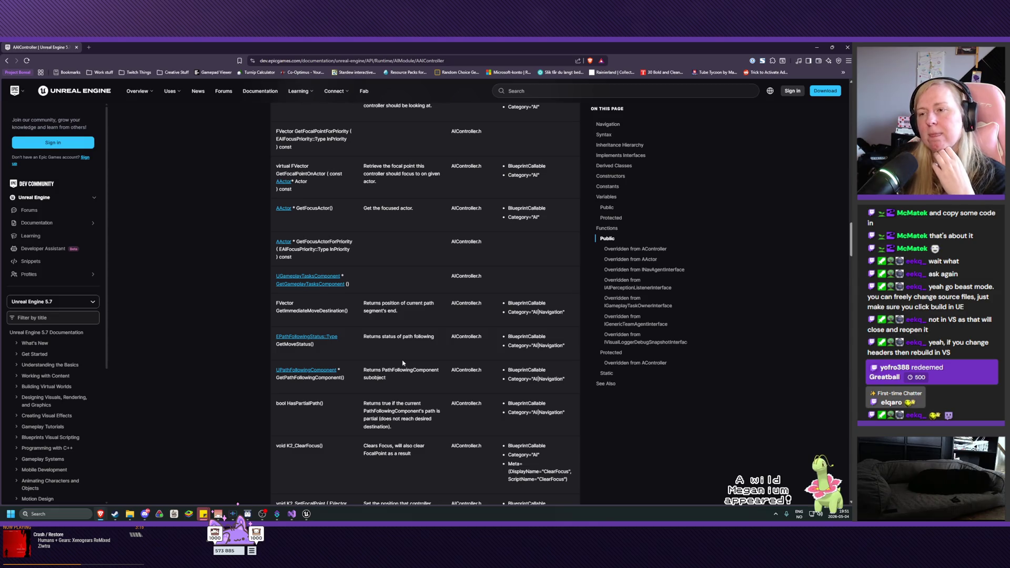
pyautogui.scroll(-1, 411, 359)
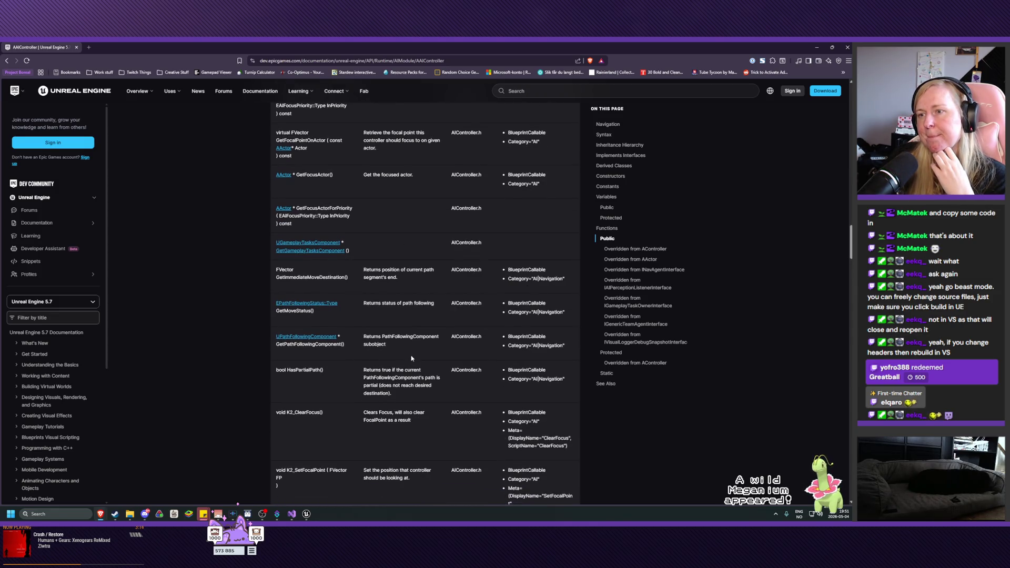
pyautogui.scroll(-2, 411, 358)
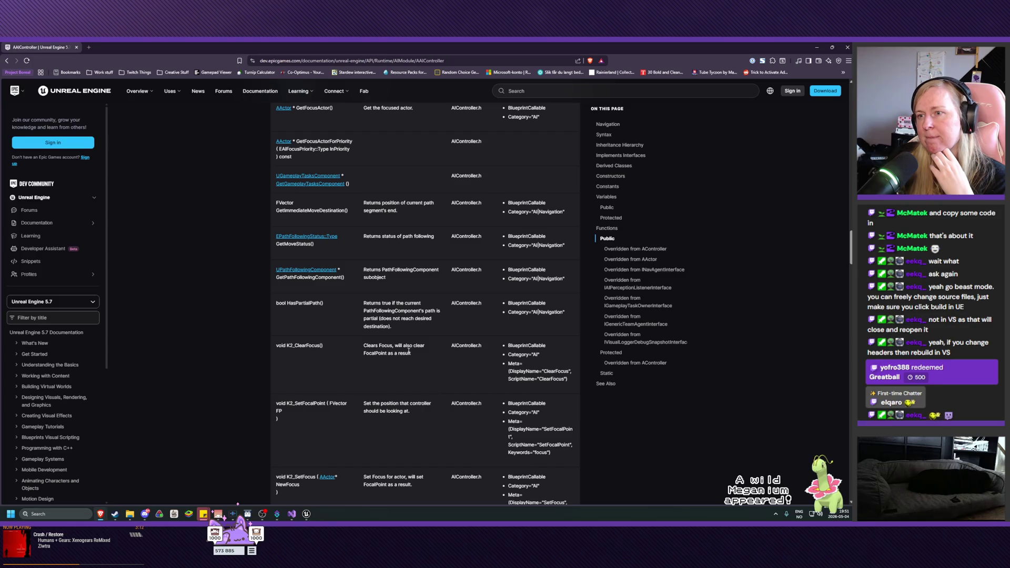
pyautogui.scroll(-2, 408, 352)
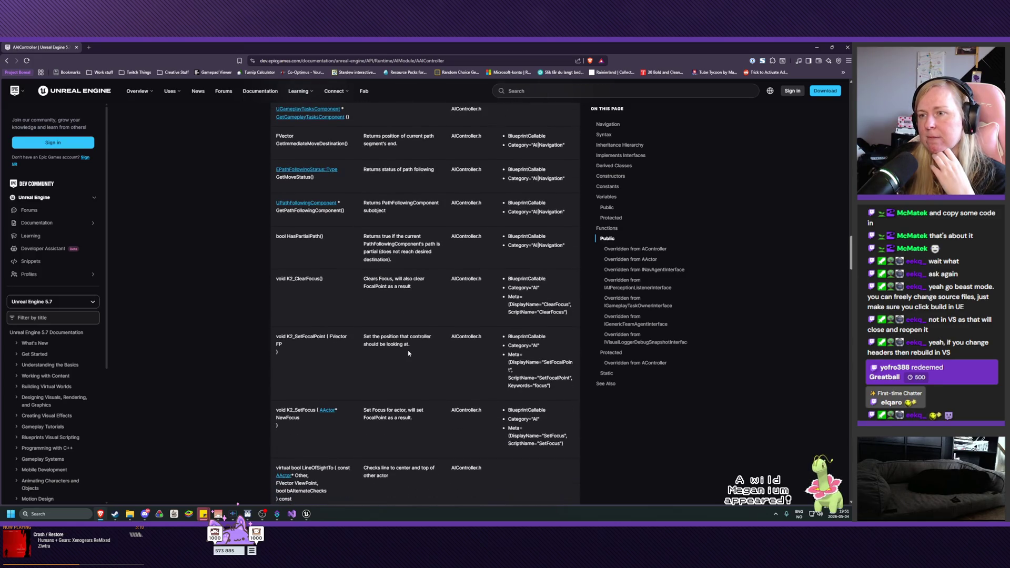
pyautogui.scroll(-2, 409, 353)
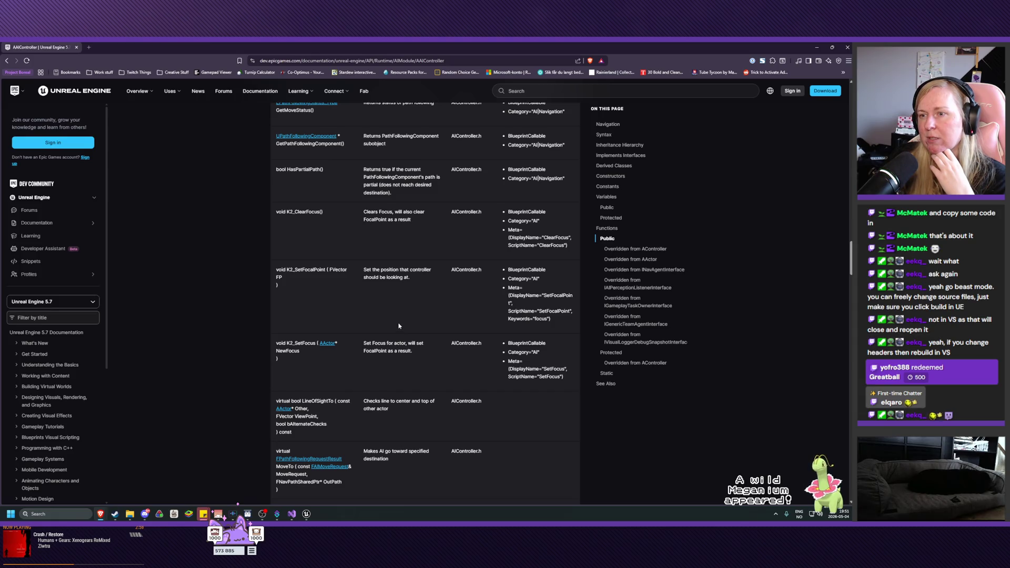
pyautogui.scroll(-1, 399, 326)
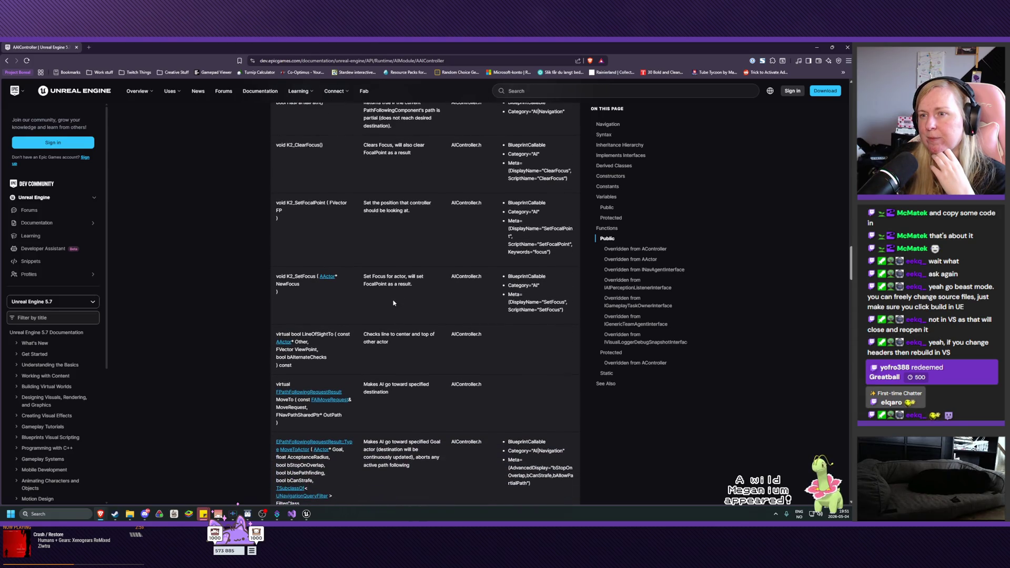
pyautogui.moveTo(415, 283); pyautogui.dragTo(370, 277)
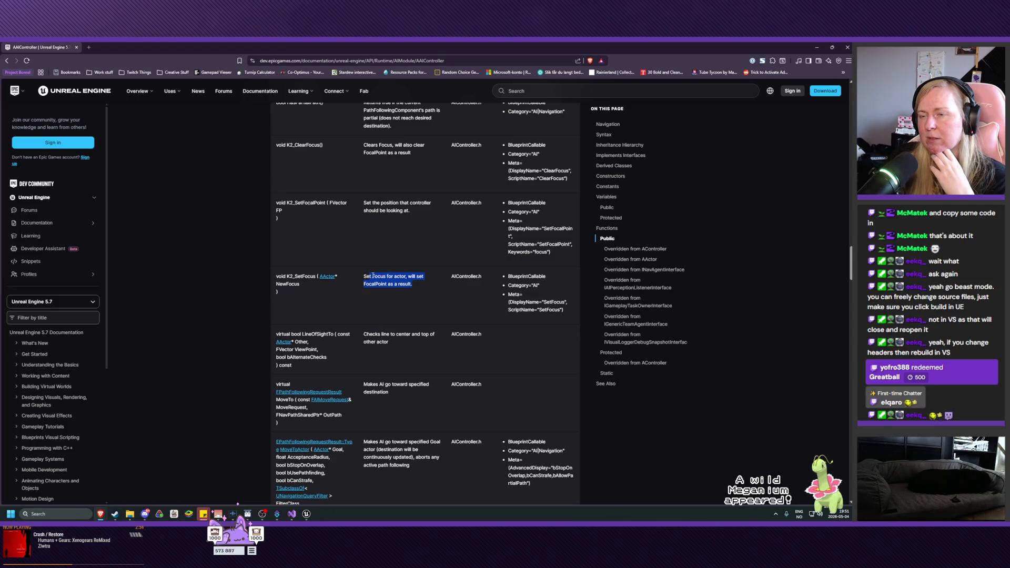
pyautogui.click(409, 279)
pyautogui.scroll(-1, 404, 286)
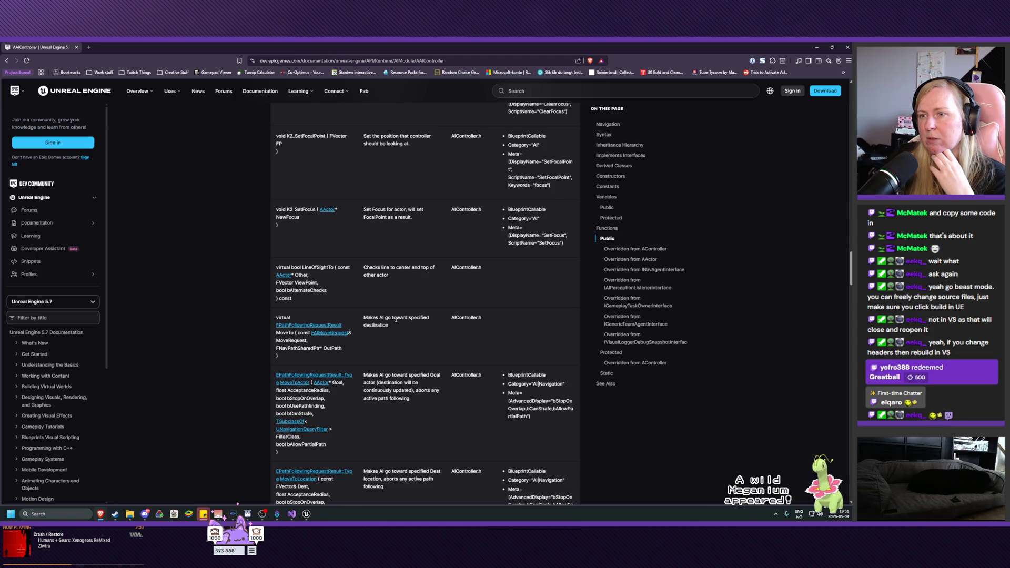
pyautogui.moveTo(392, 328); pyautogui.dragTo(363, 318)
pyautogui.click(364, 318)
pyautogui.click(363, 321)
pyautogui.click(366, 323)
pyautogui.click(366, 321)
pyautogui.click(382, 323)
pyautogui.click(382, 323)
pyautogui.scroll(-1, 404, 335)
pyautogui.scroll(-2, 403, 335)
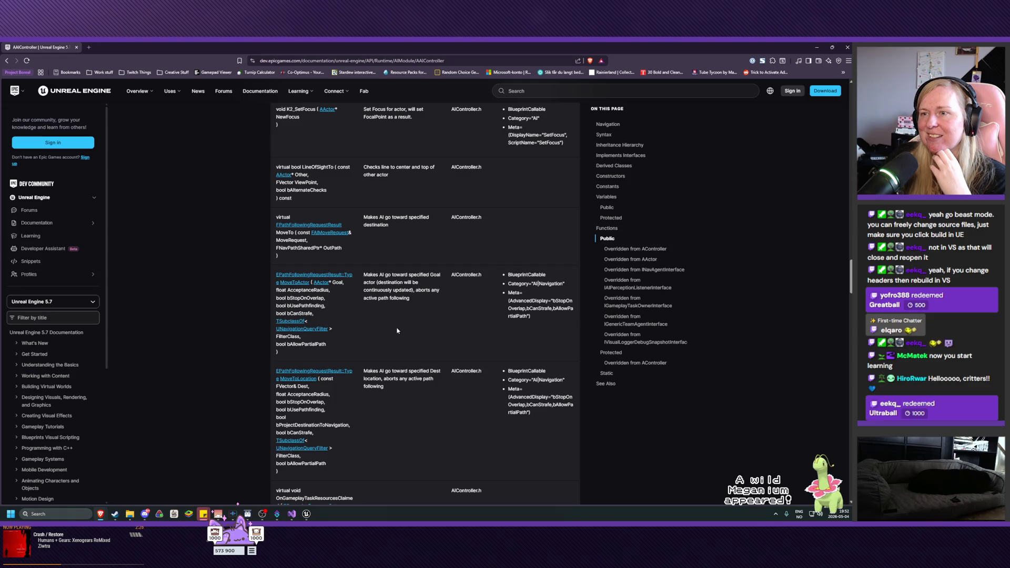
# Step: Read the MoveTo and MoveToActor function descriptions, highlighting passages of their text
pyautogui.moveTo(410, 298); pyautogui.dragTo(363, 274)
pyautogui.click(385, 234)
pyautogui.tripleClick(376, 217)
pyautogui.click(382, 274)
pyautogui.moveTo(377, 275); pyautogui.dragTo(402, 283)
pyautogui.click(375, 282)
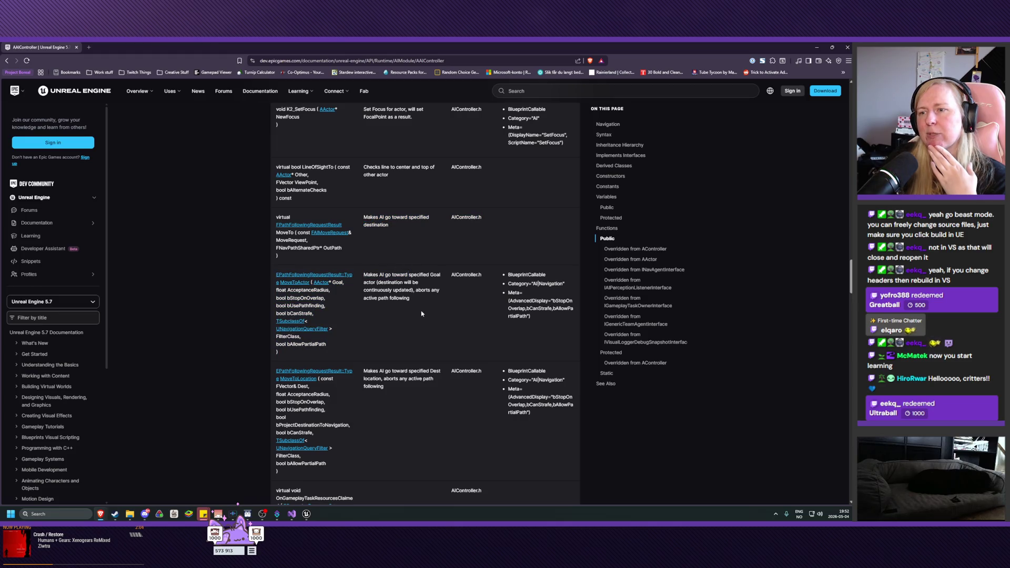
# Step: Scroll down the Functions table to RunBehaviorTree and highlight its description
pyautogui.scroll(-1, 420, 315)
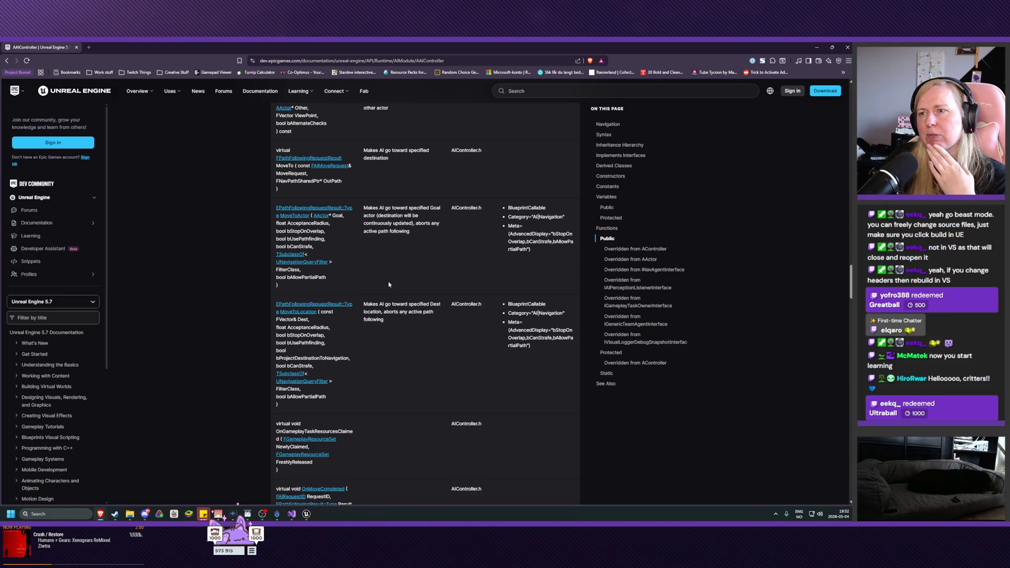
pyautogui.scroll(-1, 400, 297)
pyautogui.scroll(-2, 400, 297)
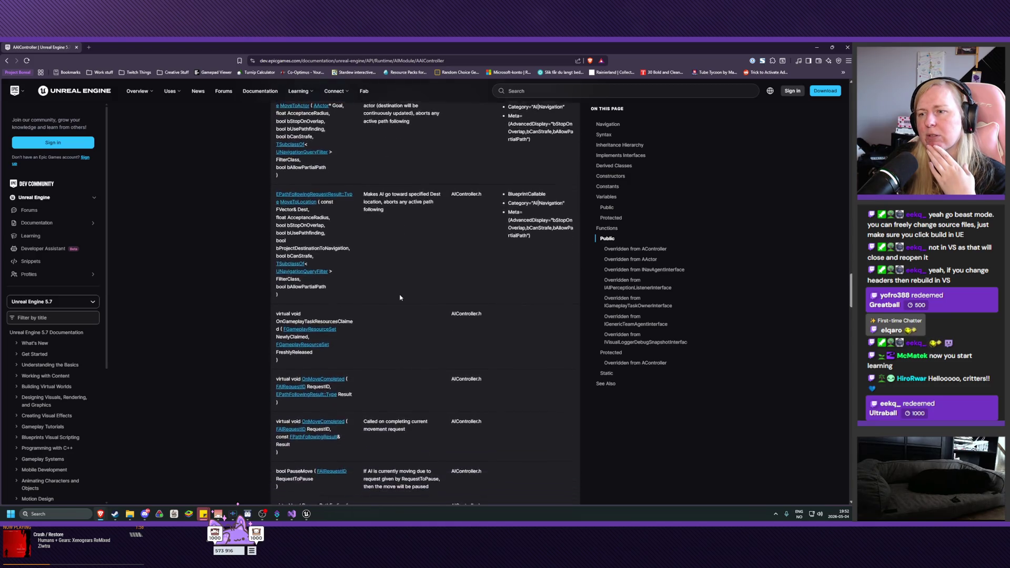
pyautogui.scroll(-1, 400, 298)
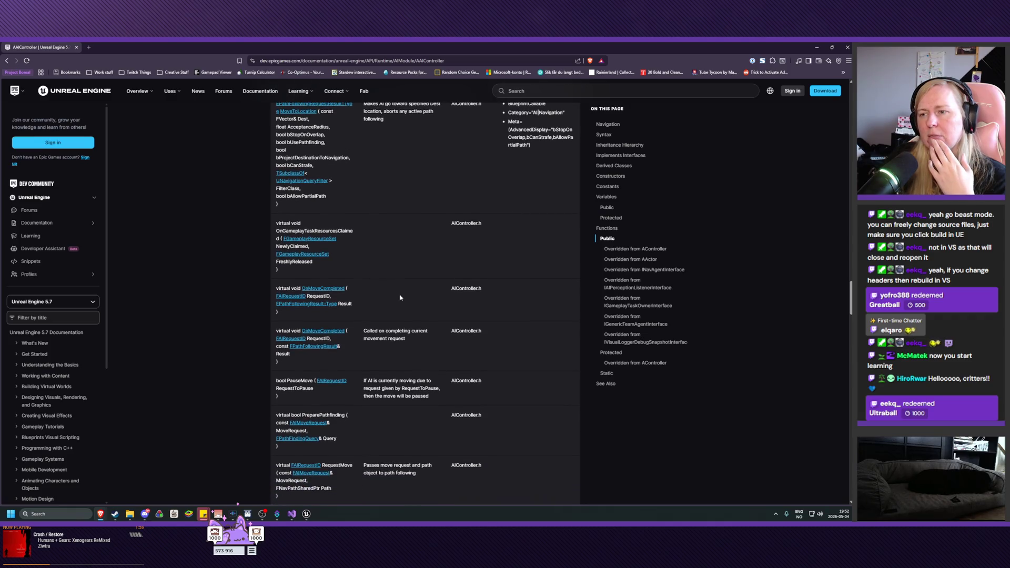
pyautogui.scroll(-1, 400, 298)
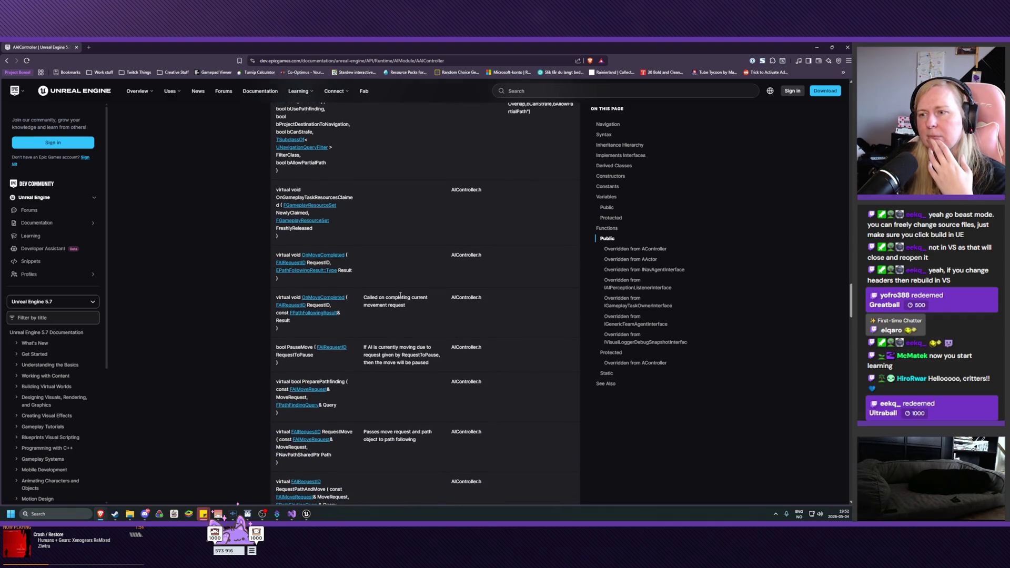
pyautogui.scroll(-1, 400, 298)
pyautogui.scroll(-2, 400, 297)
pyautogui.scroll(-3, 400, 298)
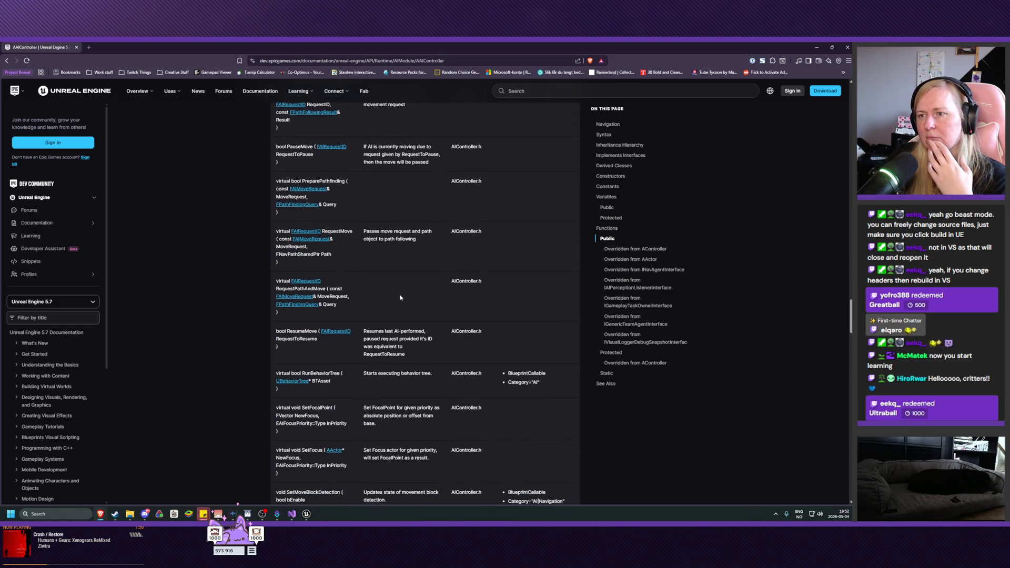
pyautogui.scroll(-2, 400, 297)
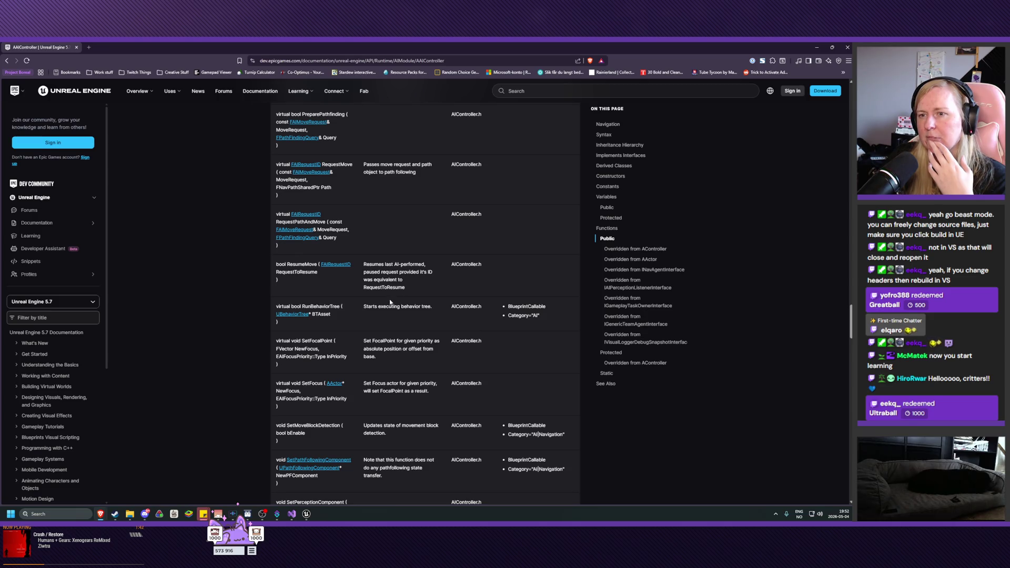
pyautogui.moveTo(363, 306); pyautogui.dragTo(437, 310)
pyautogui.click(440, 312)
# Step: Scroll past RunBehaviorTree and bring the Steam library window to the front
pyautogui.scroll(-1, 384, 309)
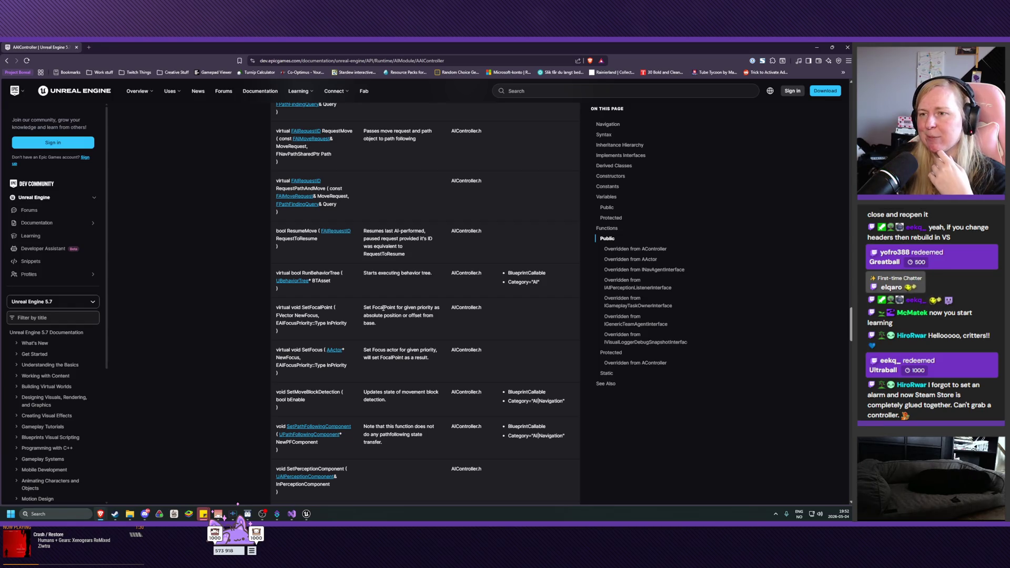
pyautogui.scroll(-1, 383, 309)
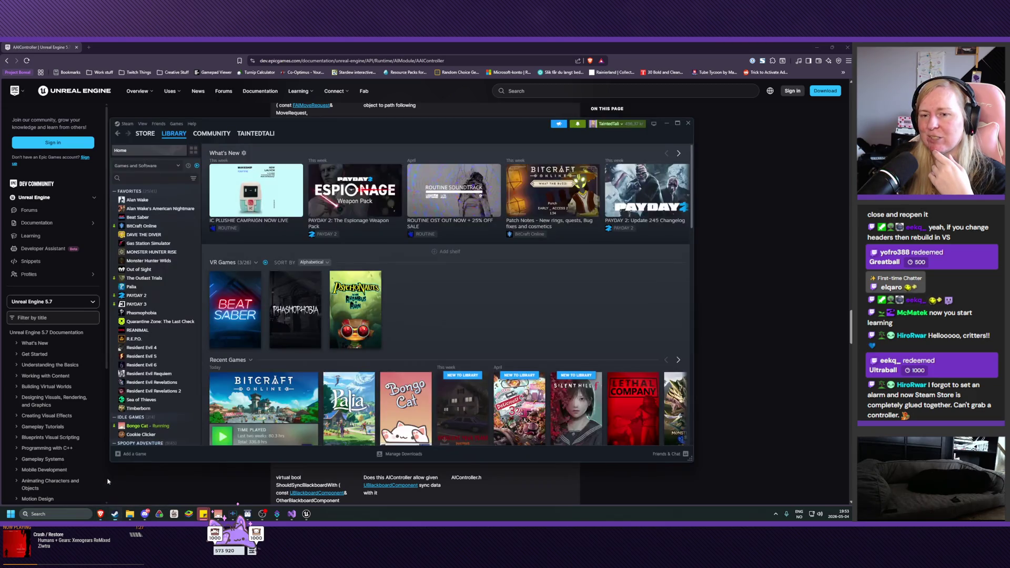
pyautogui.click(115, 514)
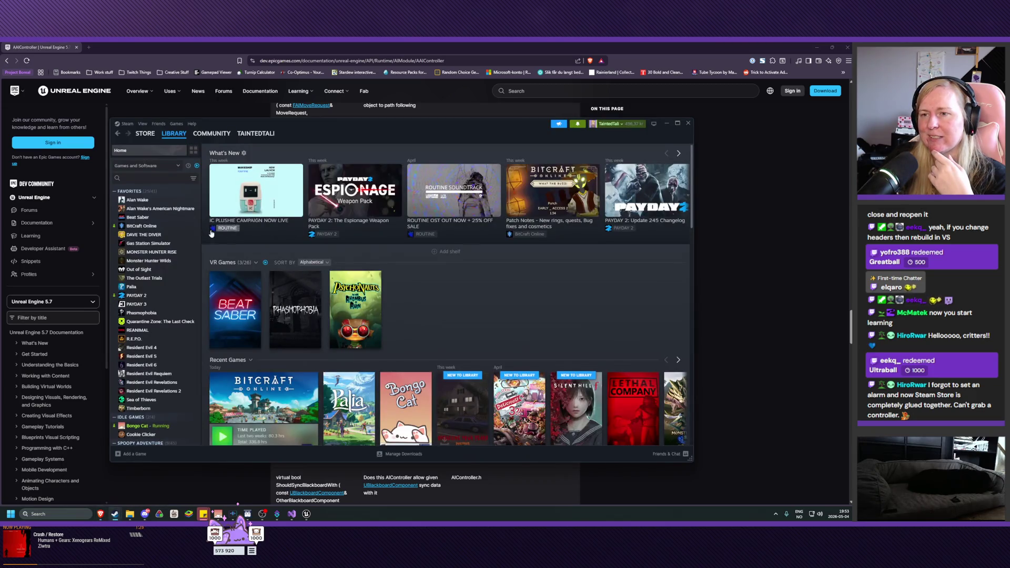
# Step: Search the Steam store for 'steam contro' and open the Steam Controller page
pyautogui.click(145, 133)
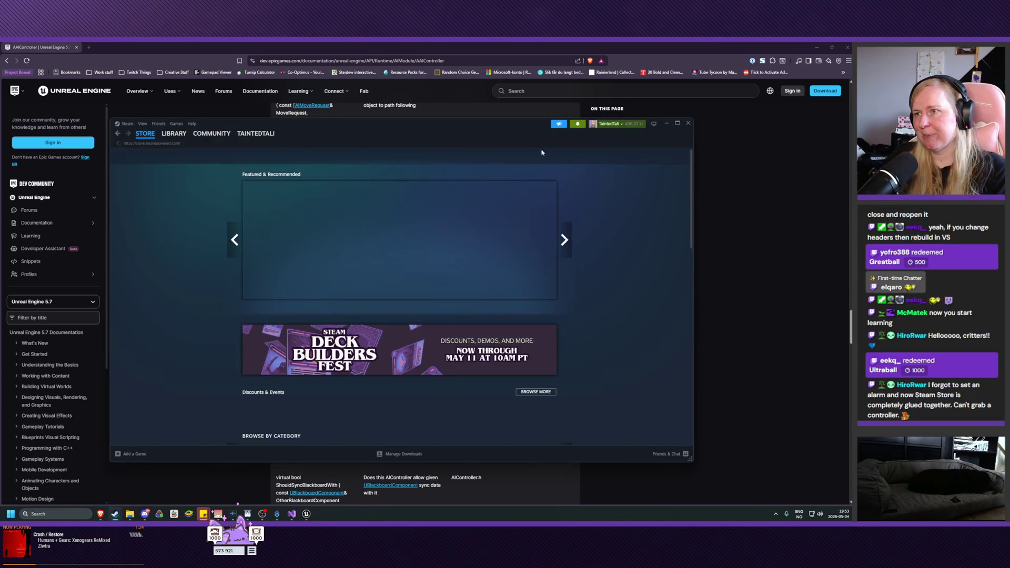
pyautogui.click(466, 152)
pyautogui.write('steam')
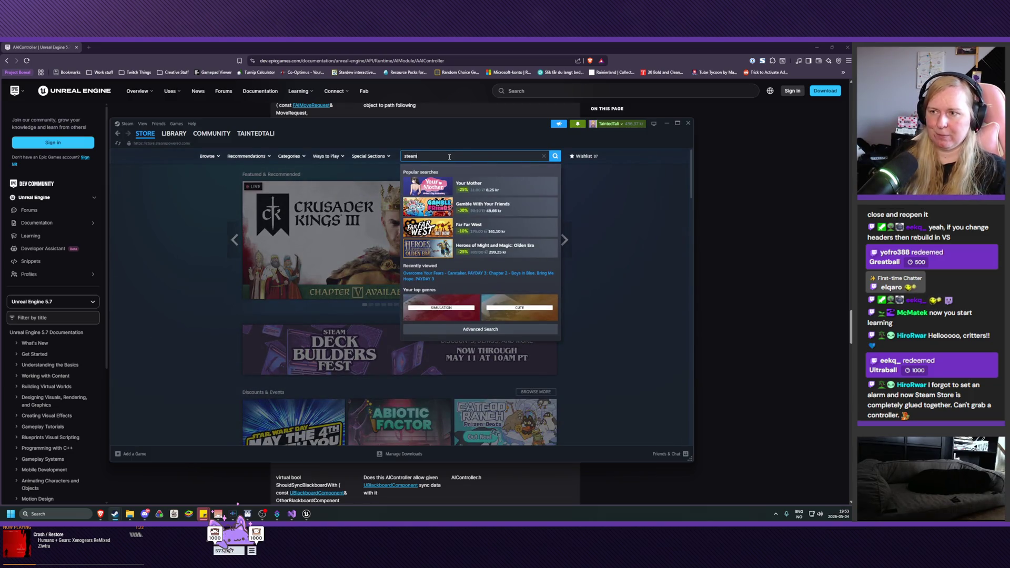
pyautogui.write(' contro')
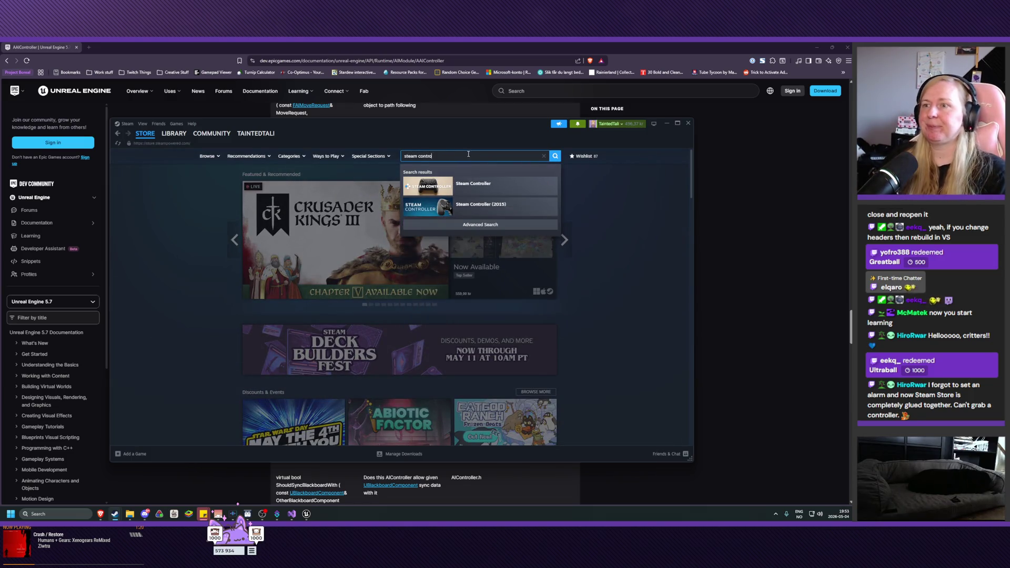
pyautogui.click(479, 184)
# Step: Check the region availability notice, return to the library, and minimize Steam
pyautogui.scroll(-1, 441, 280)
pyautogui.moveTo(325, 352); pyautogui.dragTo(501, 358)
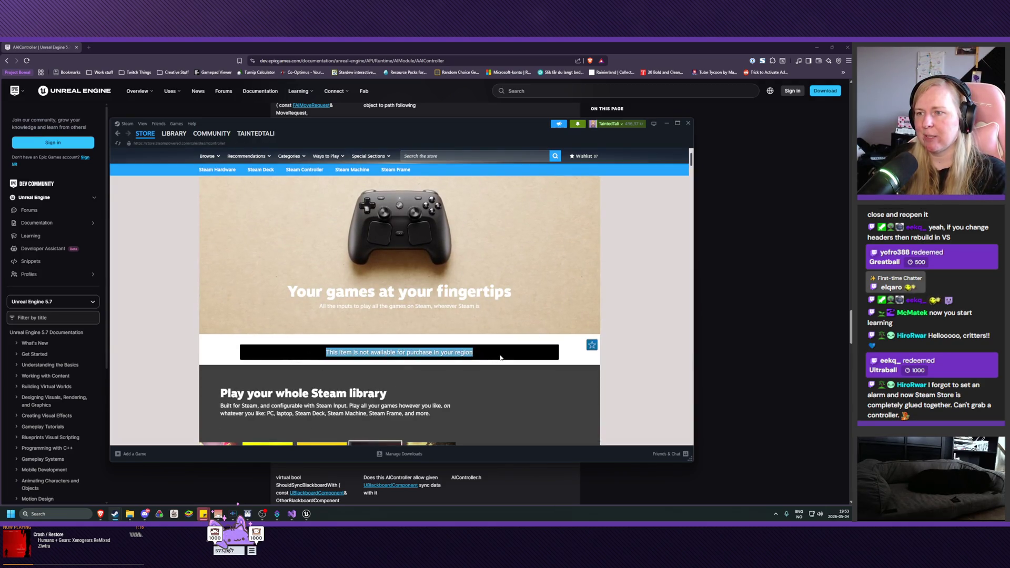
pyautogui.click(501, 358)
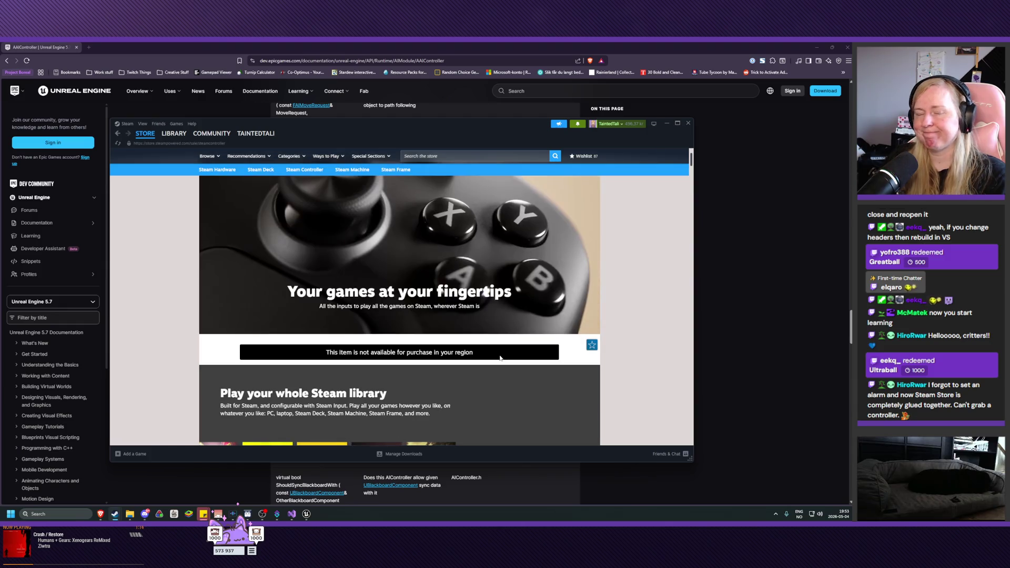
pyautogui.scroll(1, 355, 209)
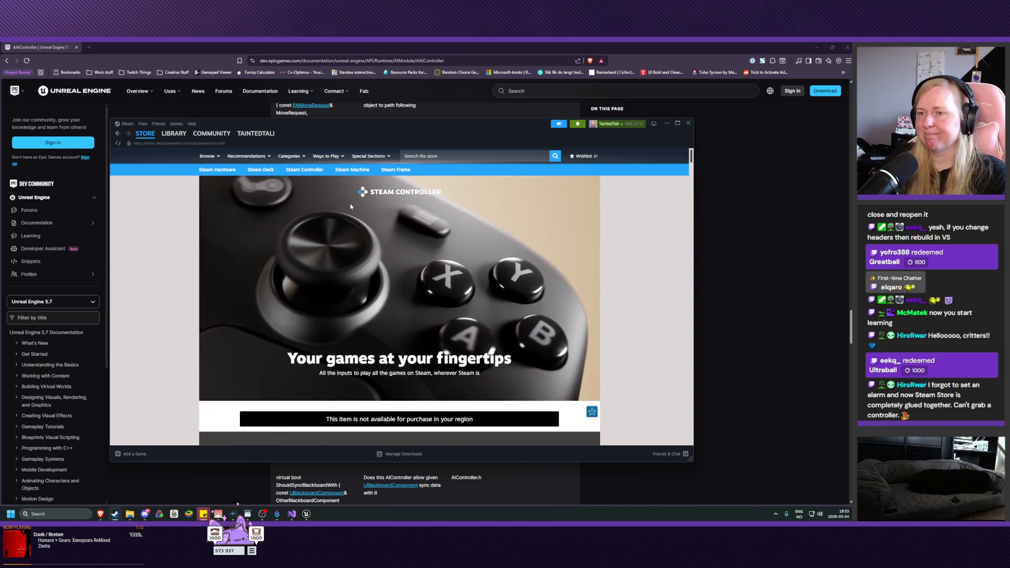
pyautogui.click(173, 134)
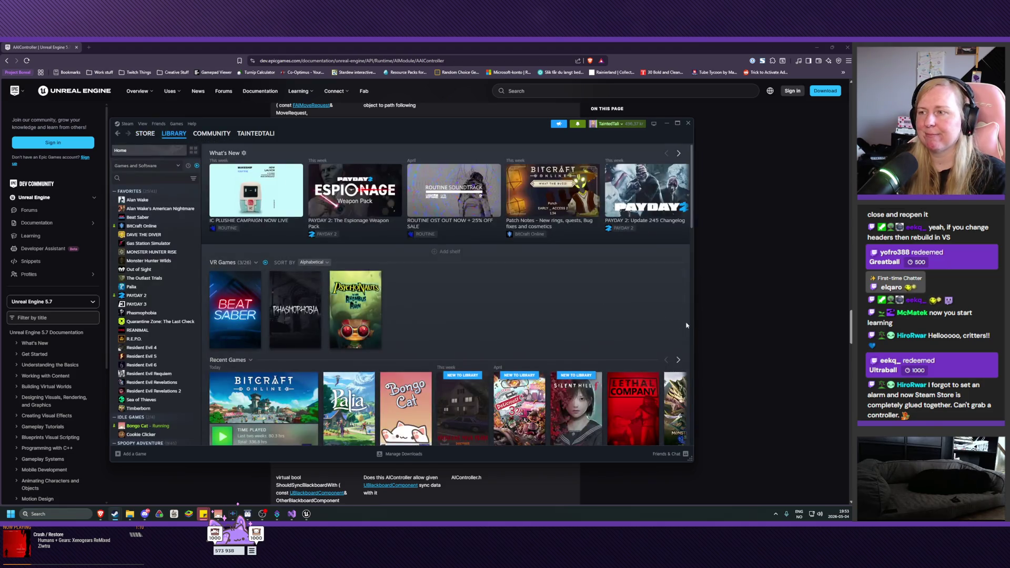
pyautogui.click(698, 327)
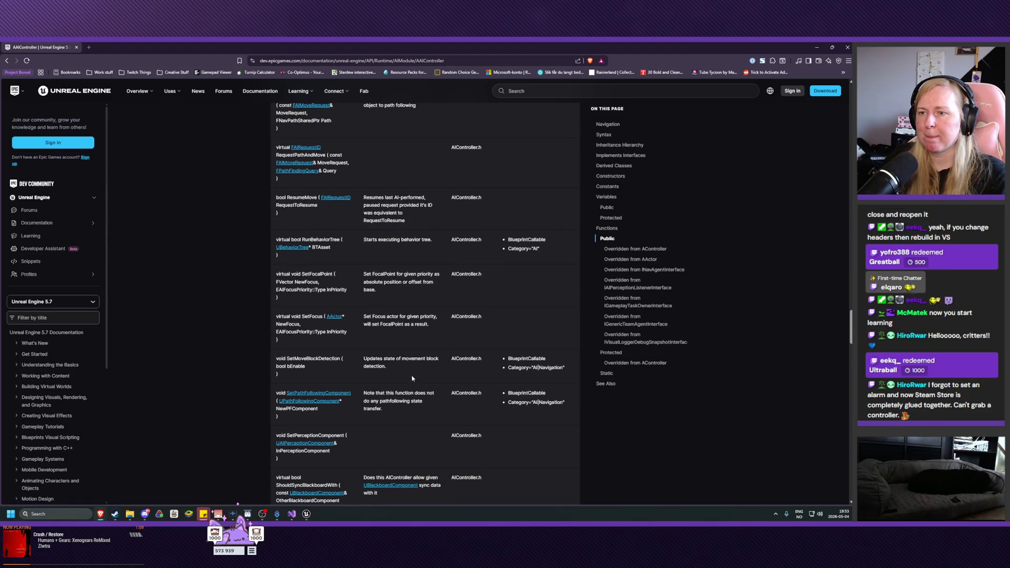
pyautogui.scroll(-2, 412, 379)
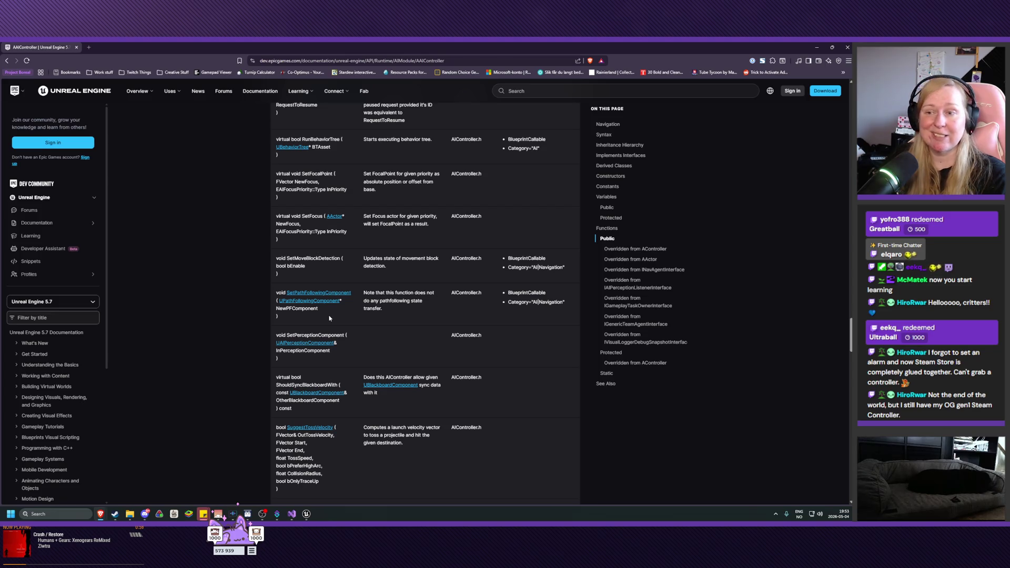
pyautogui.scroll(-2, 330, 318)
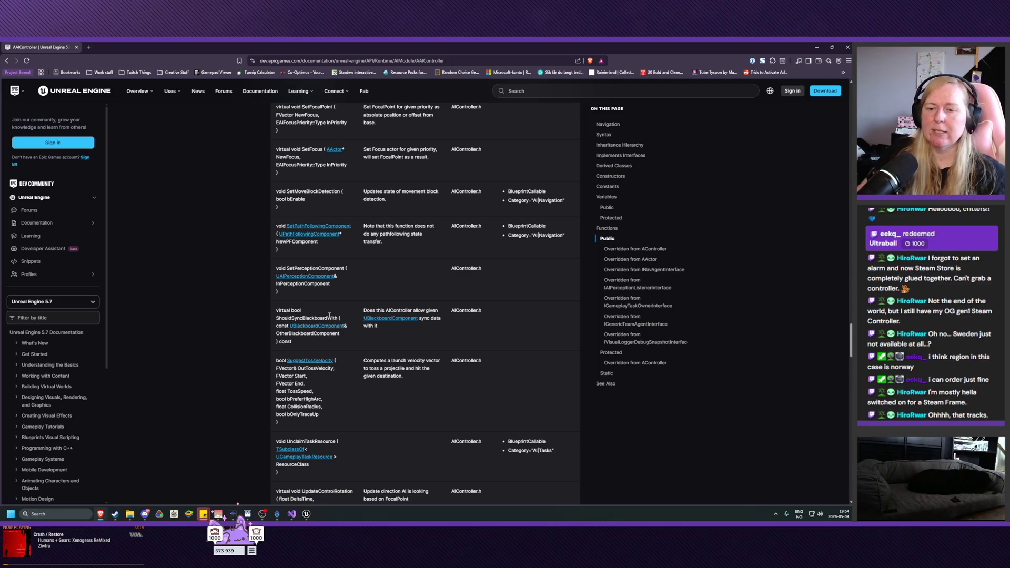
pyautogui.moveTo(115, 514)
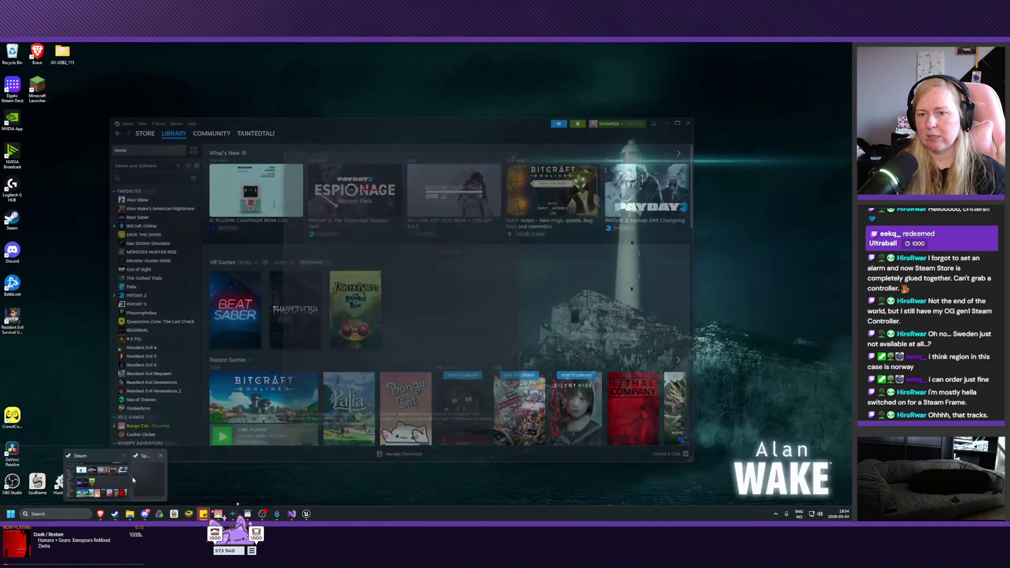
# Step: Bring the Steam library up, browse it briefly, then minimize Steam
pyautogui.click(132, 480)
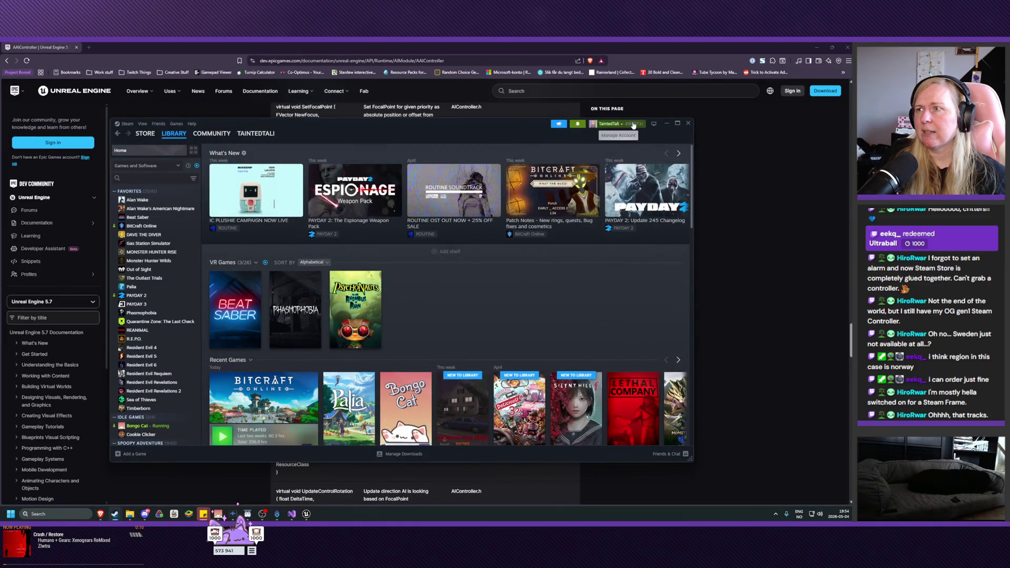
pyautogui.moveTo(219, 305)
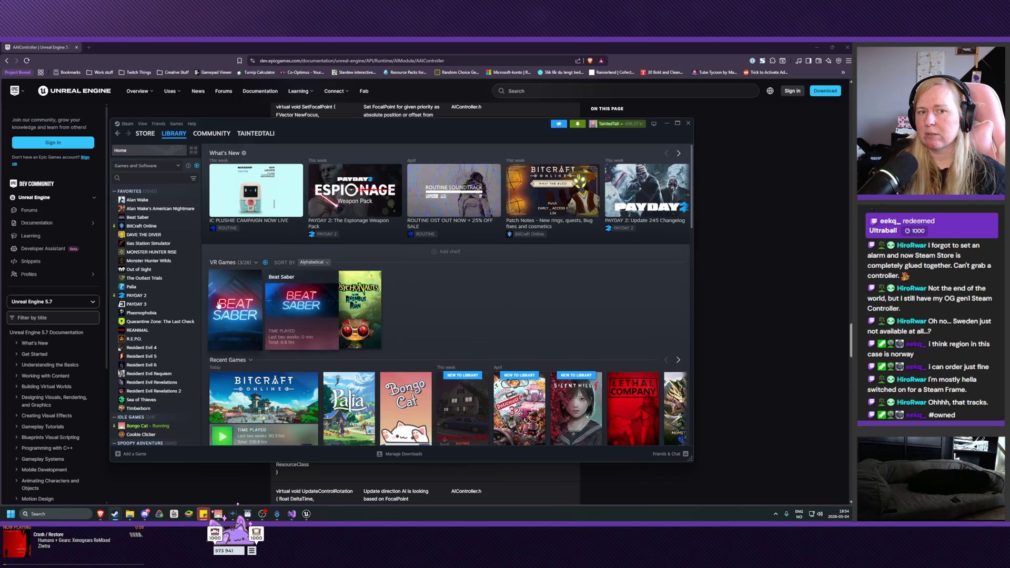
pyautogui.scroll(-1, 349, 388)
pyautogui.scroll(1, 349, 389)
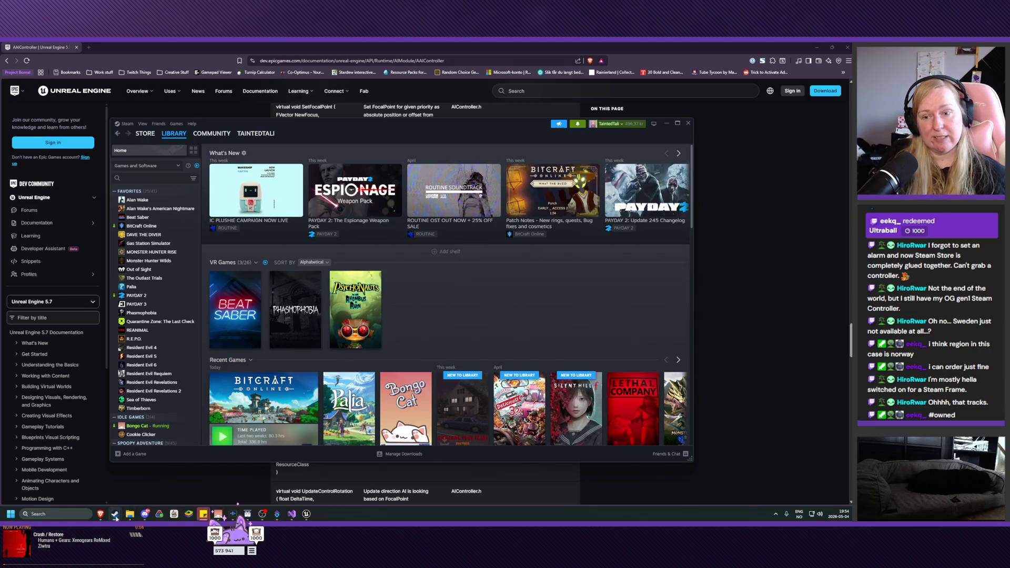
pyautogui.click(667, 123)
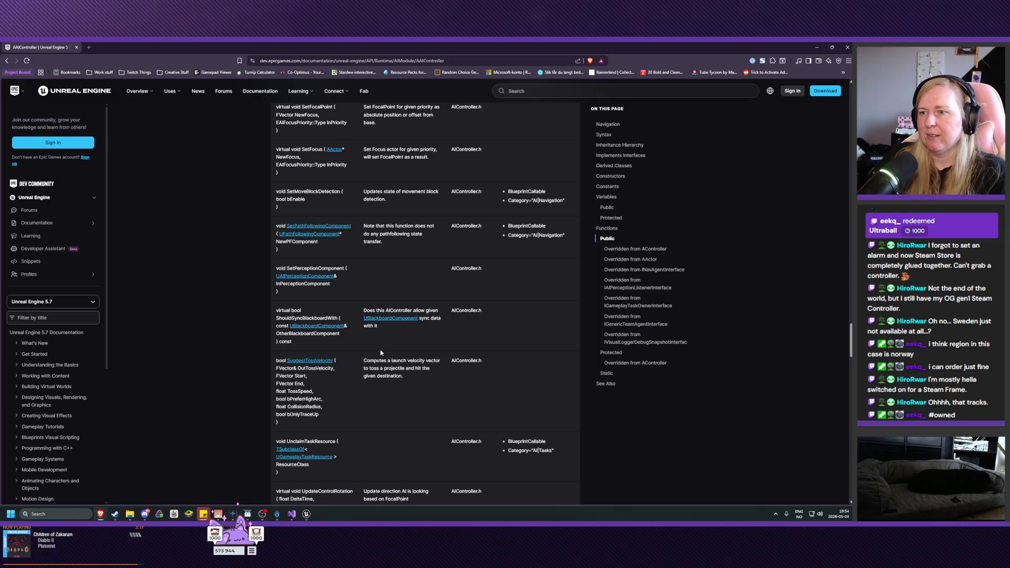
# Step: Scroll the AAIController docs down to the 'Overridden from AController' functions
pyautogui.scroll(-1, 431, 345)
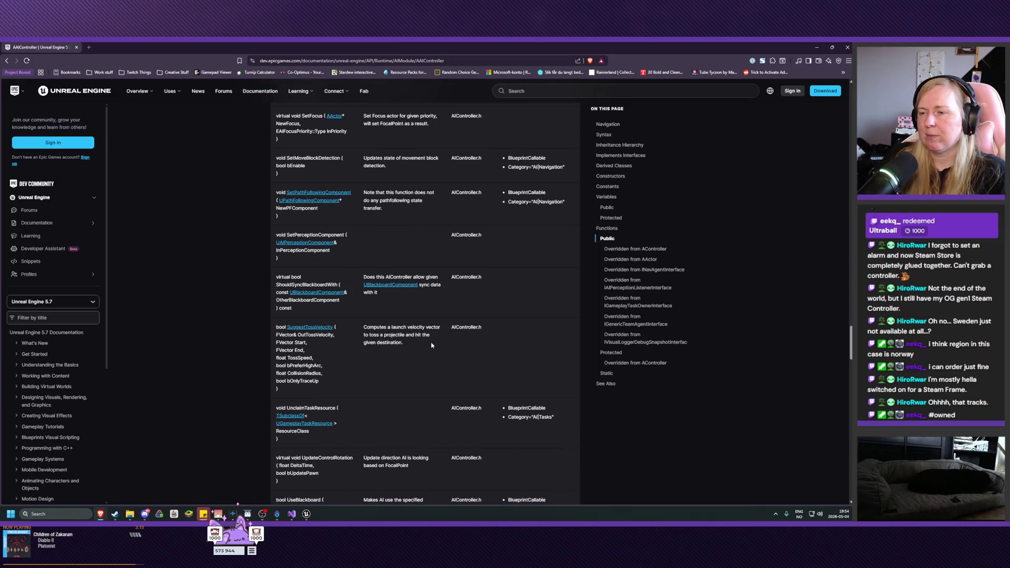
pyautogui.scroll(-3, 431, 346)
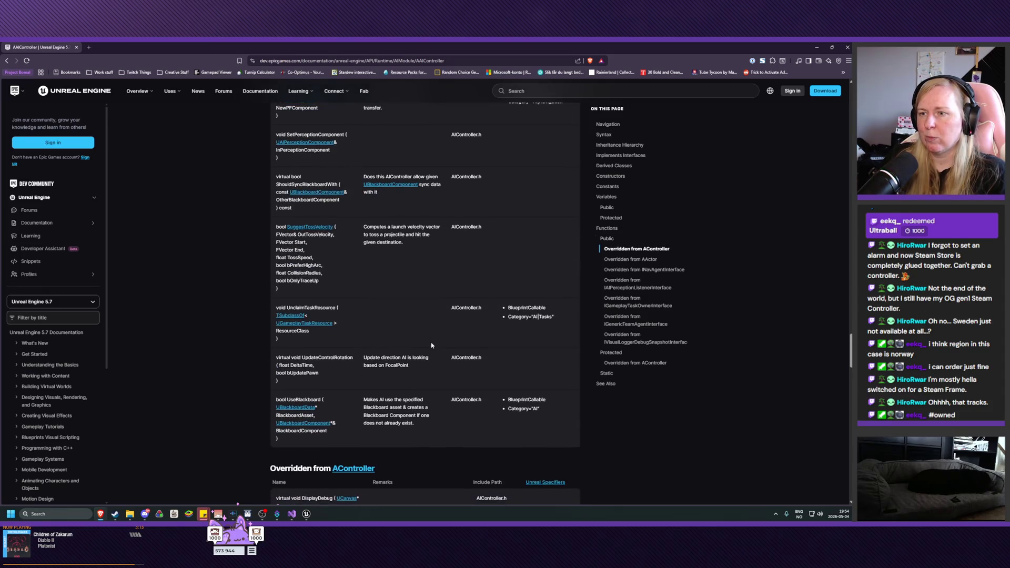
pyautogui.scroll(-4, 432, 345)
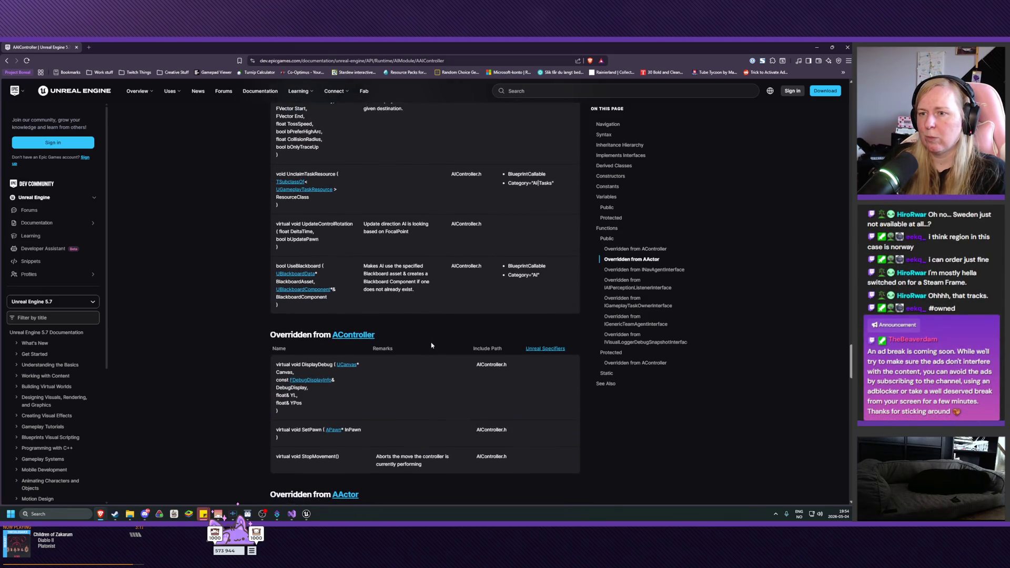
# Step: In CustomerAIController.h, add 'protected: virtual void BeginPlay() override;' and save the header
pyautogui.moveTo(292, 514)
pyautogui.click(305, 476)
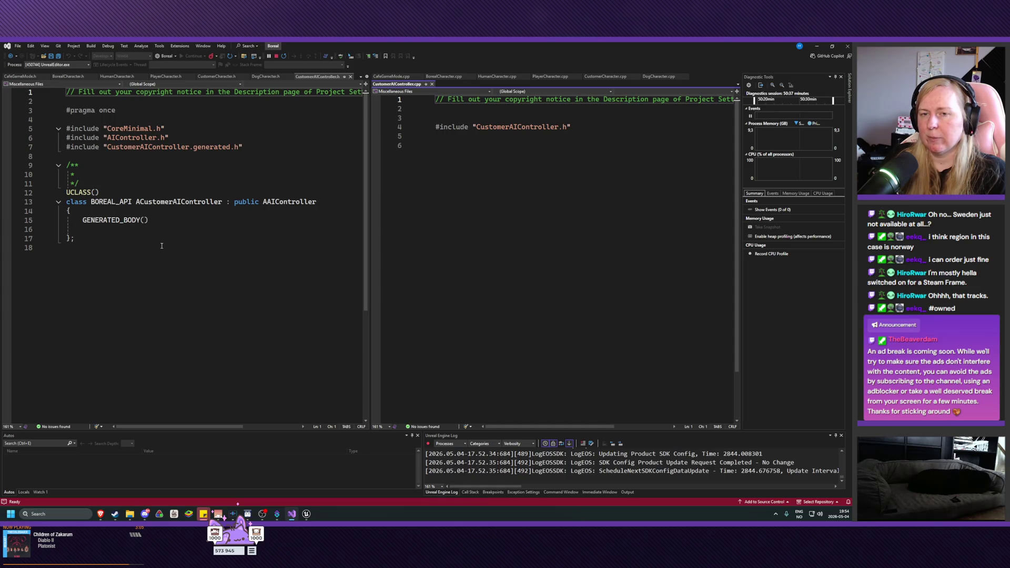
pyautogui.click(135, 231)
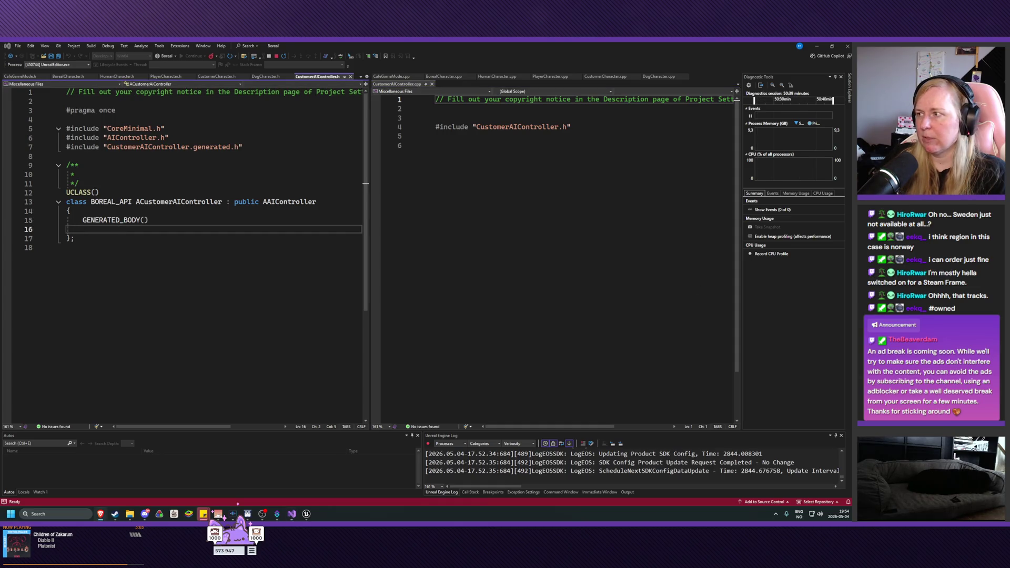
pyautogui.click(104, 227)
pyautogui.press('Return')
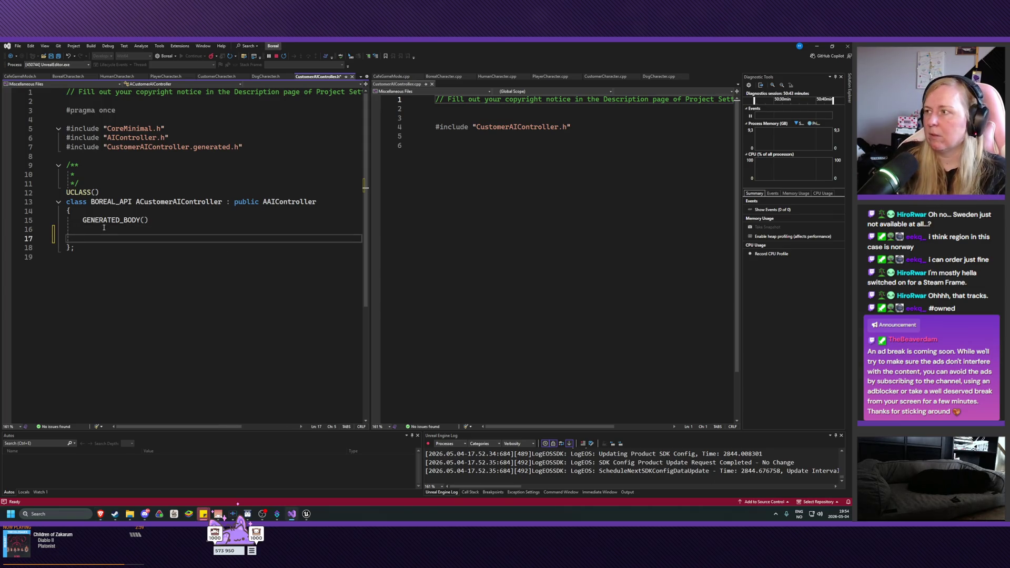
pyautogui.write('protected:')
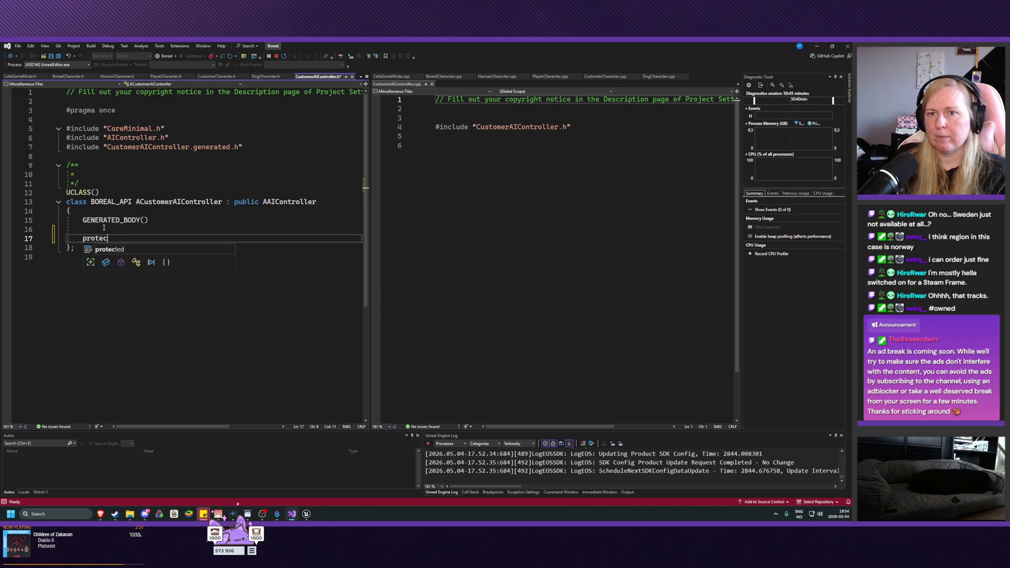
pyautogui.press('Return')
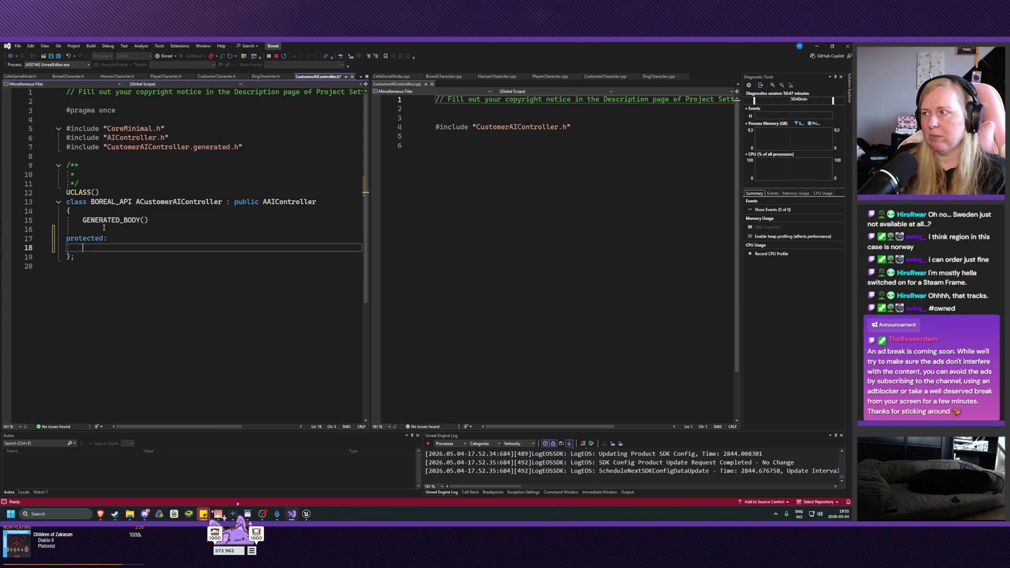
pyautogui.write('virtual void')
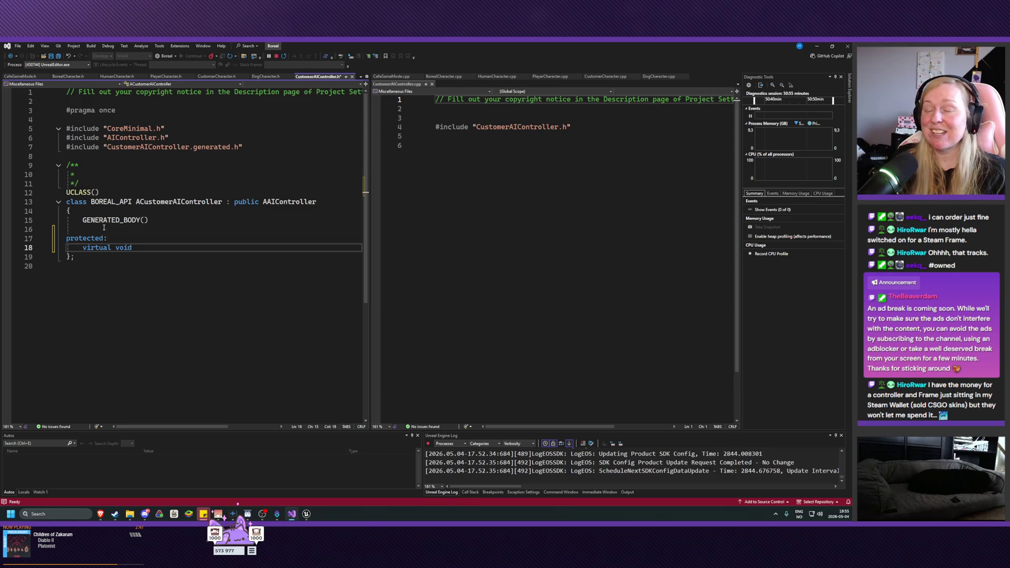
pyautogui.write('B')
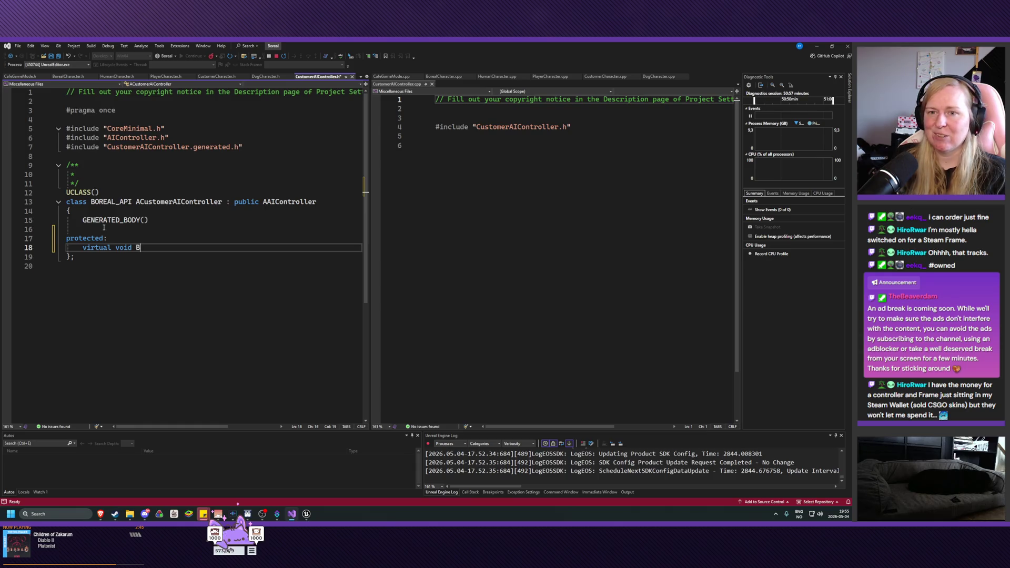
pyautogui.write('eginPlay()')
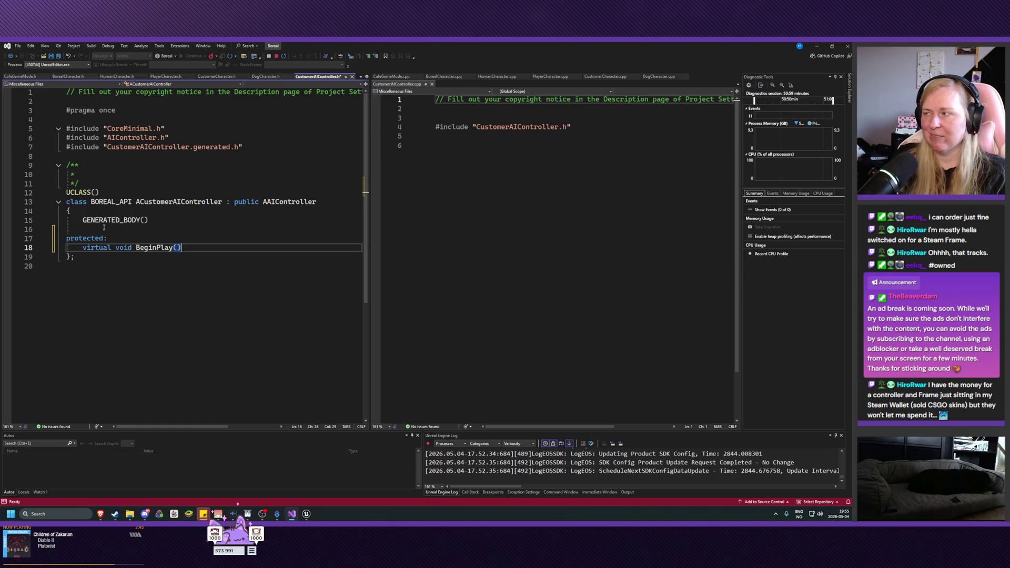
pyautogui.write(' over')
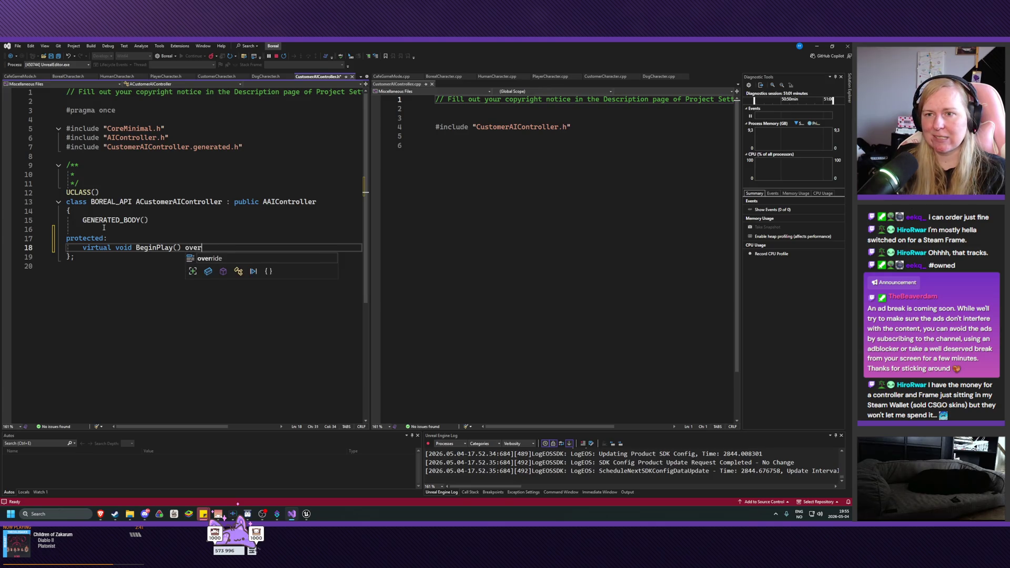
pyautogui.write('ride;')
pyautogui.hotkey('ctrl', 's')
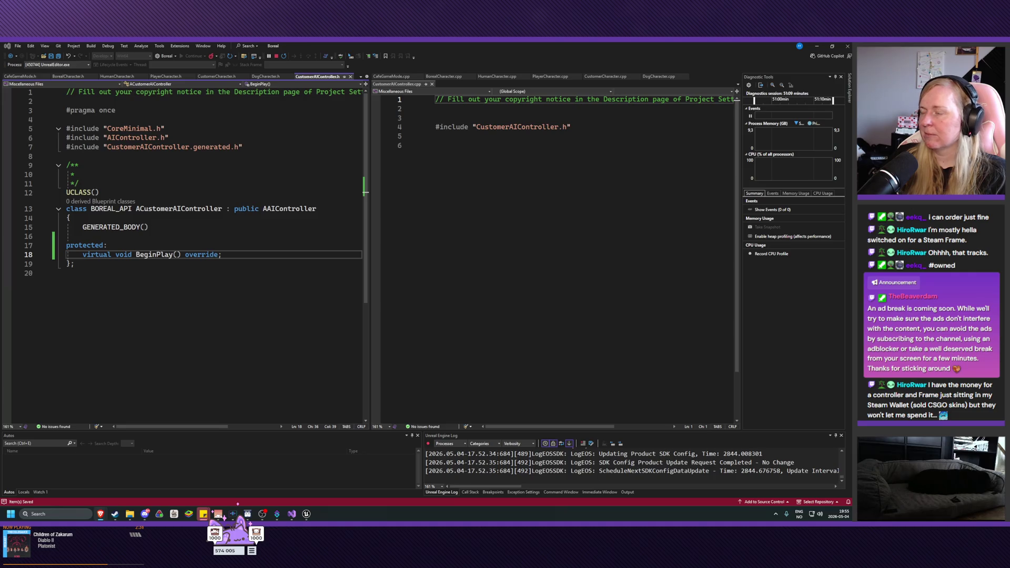
# Step: Place the cursor in the BeginPlay declaration, then on line 6 of CustomerAIController.cpp
pyautogui.click(153, 254)
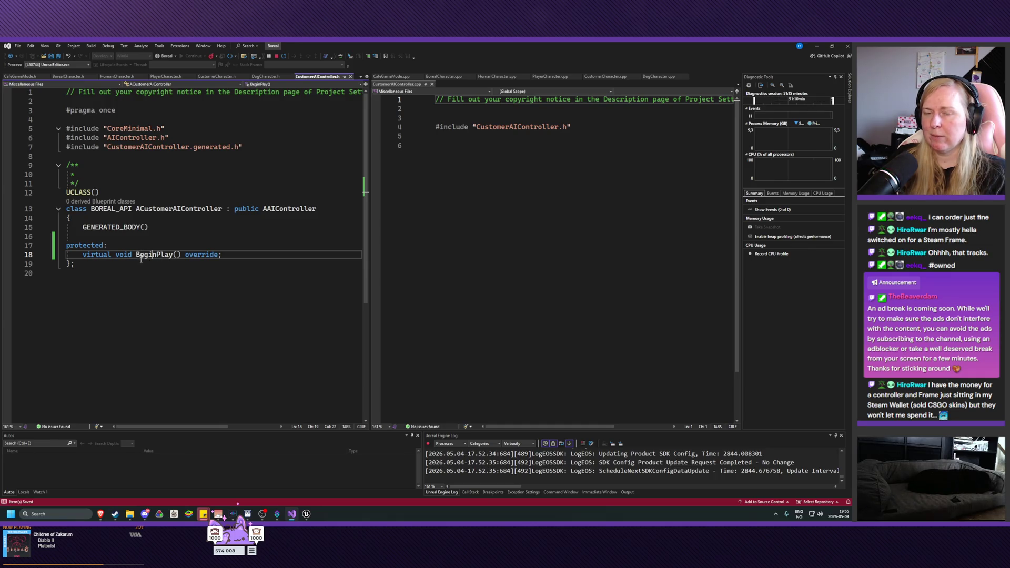
pyautogui.click(154, 254)
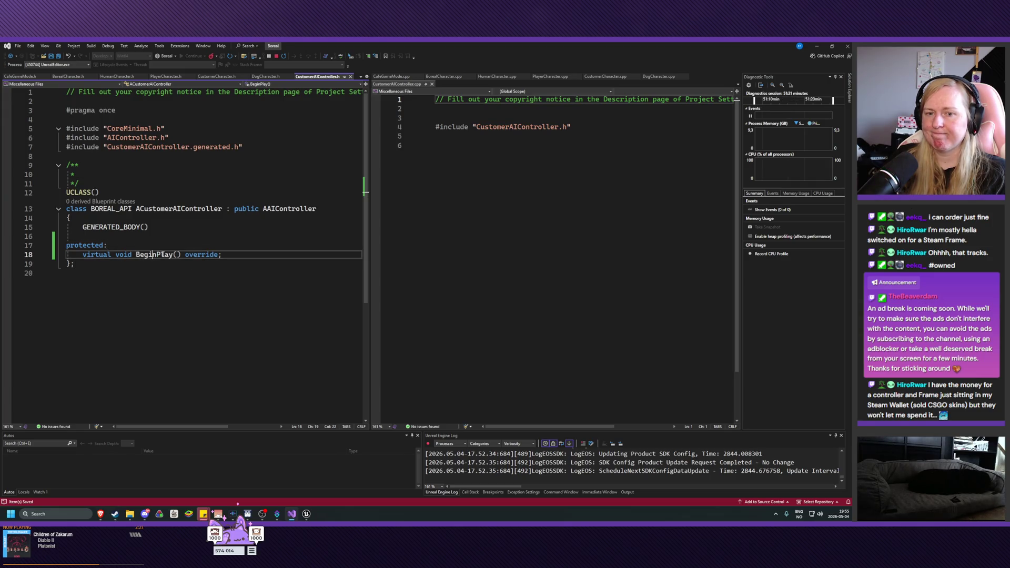
pyautogui.click(238, 258)
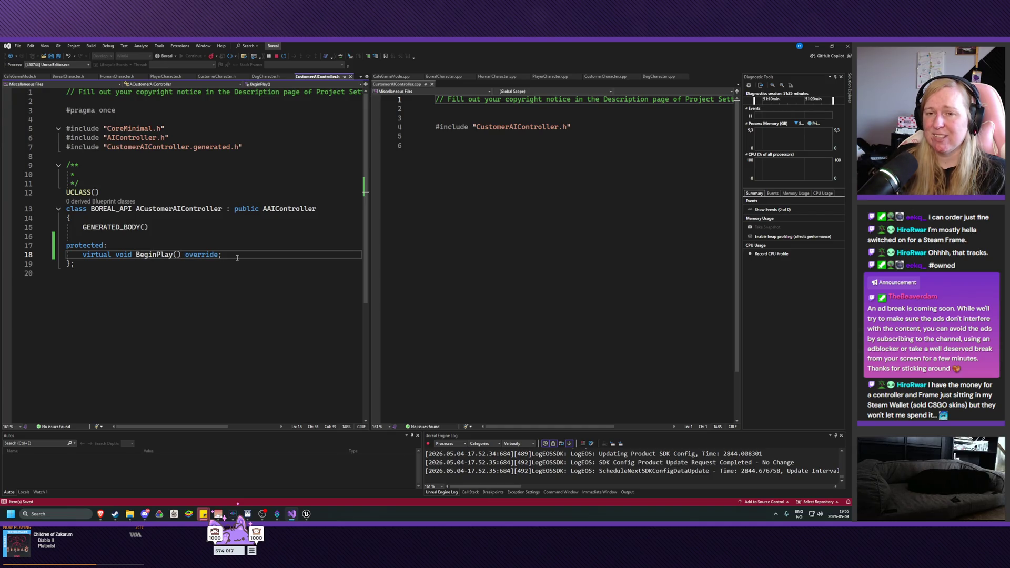
pyautogui.click(170, 255)
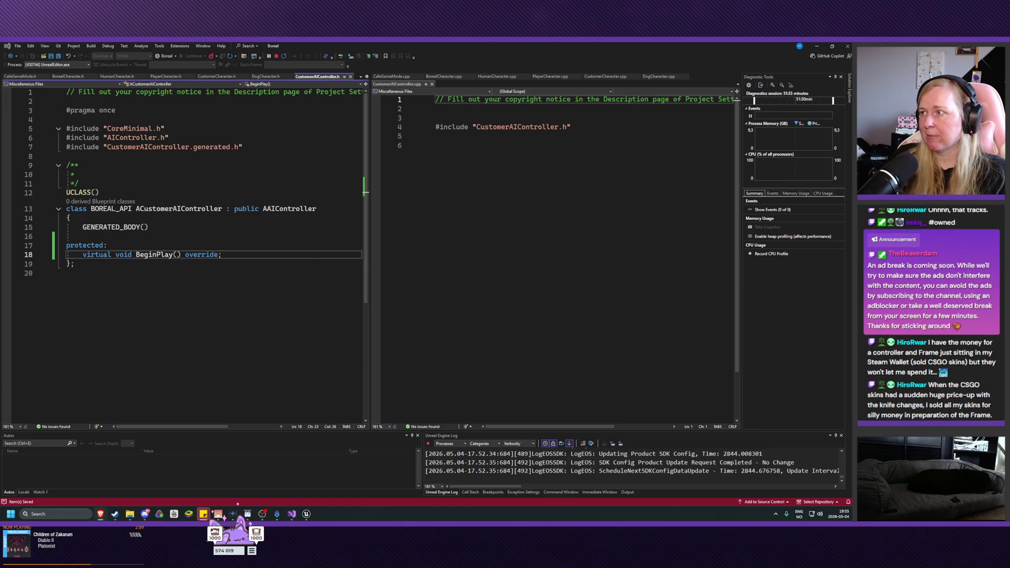
pyautogui.click(442, 142)
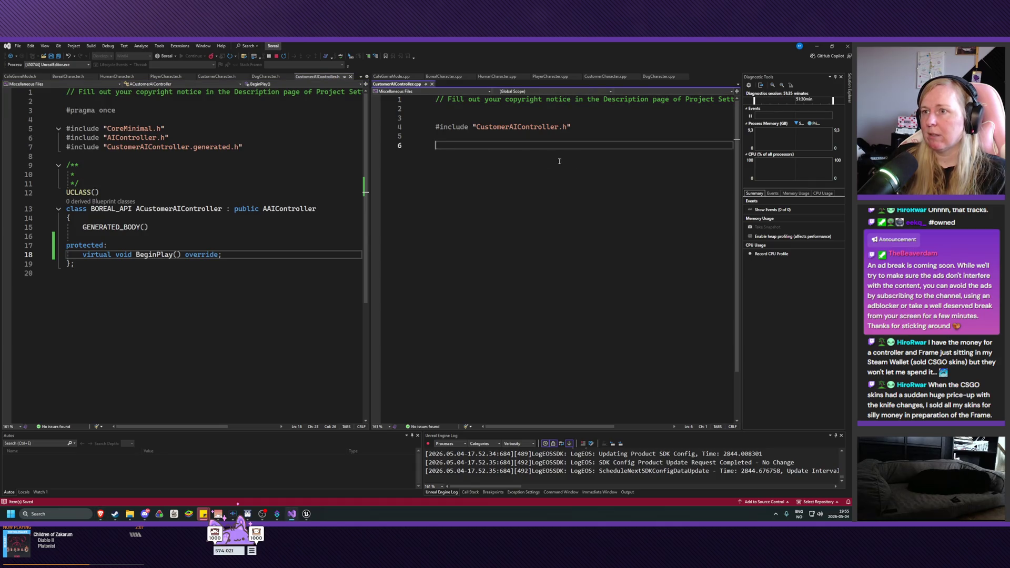
# Step: Write 'void BeginPlay();' in the .cpp with the AAIController:: class prefix
pyautogui.write('void')
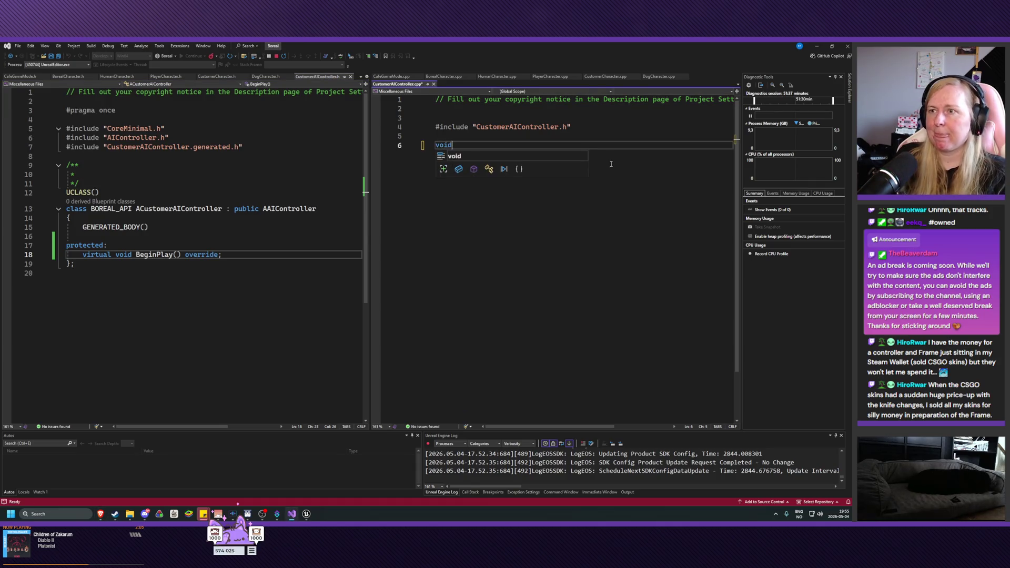
pyautogui.write(' BeginPlay();')
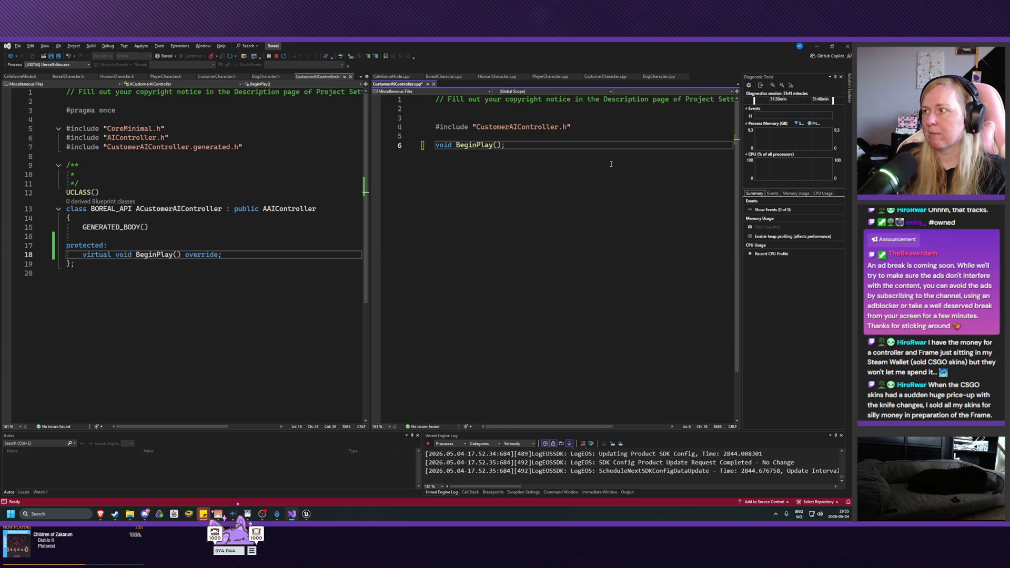
pyautogui.press('Left')
pyautogui.press('Left')
pyautogui.press('Left')
pyautogui.press('Left')
pyautogui.press('Left')
pyautogui.press('Left')
pyautogui.write('AIShooterAI::')
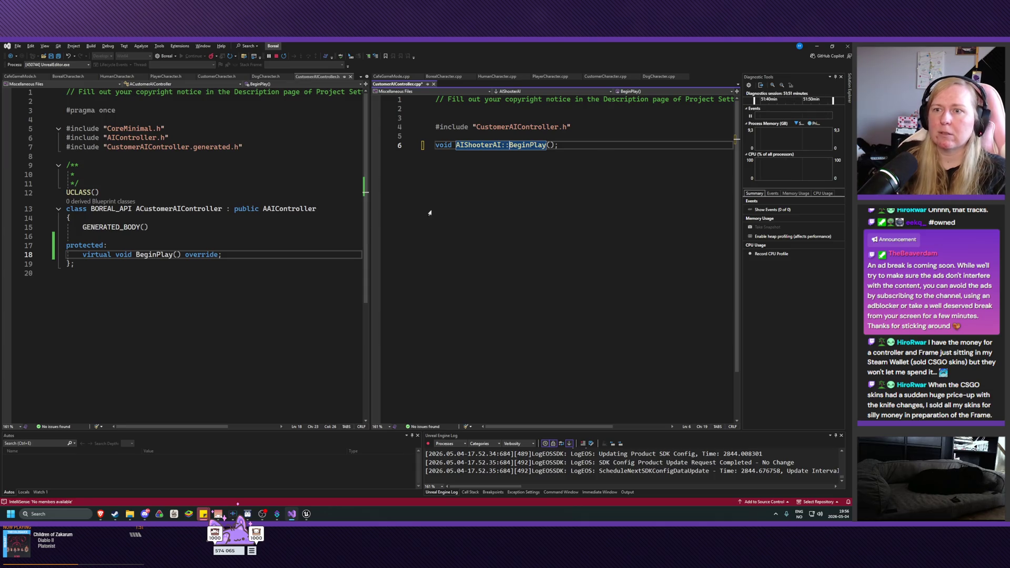
pyautogui.doubleClick(316, 209)
pyautogui.hotkey('ctrl', 'c')
pyautogui.moveTo(491, 147)
pyautogui.mouseDown()
pyautogui.moveTo(501, 146)
pyautogui.moveTo(458, 147)
pyautogui.mouseUp()
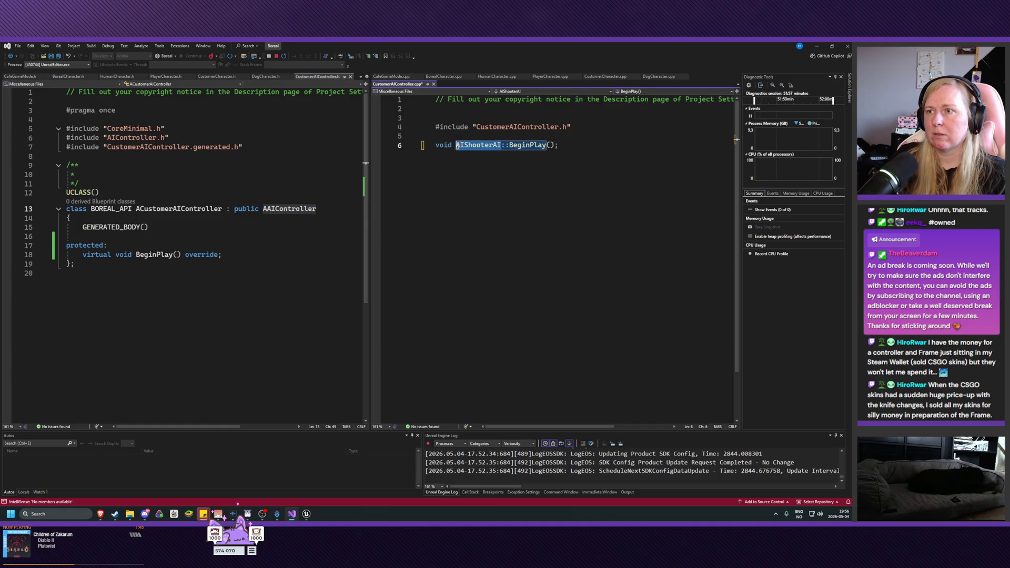
pyautogui.hotkey('ctrl', 'v')
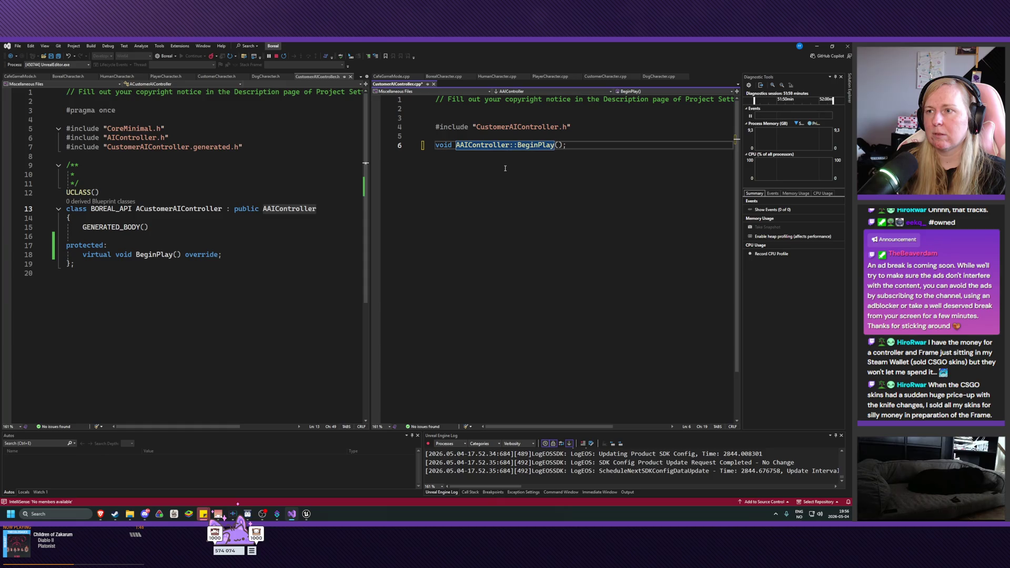
# Step: Replace the semicolon with an empty brace body, save, and copy ACustomerAIController
pyautogui.press('Left')
pyautogui.click(569, 161)
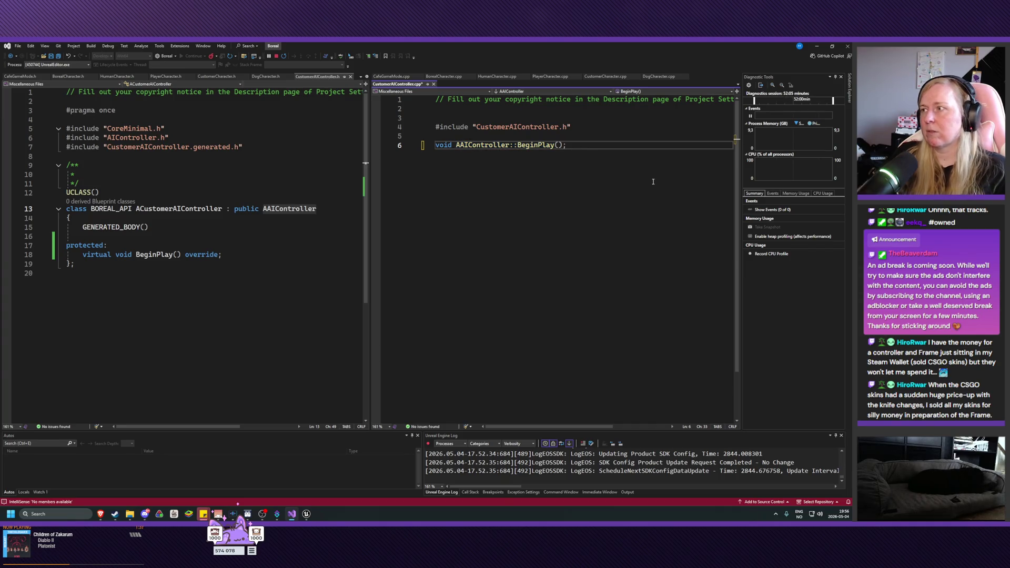
pyautogui.press('BackSpace')
pyautogui.press('Return')
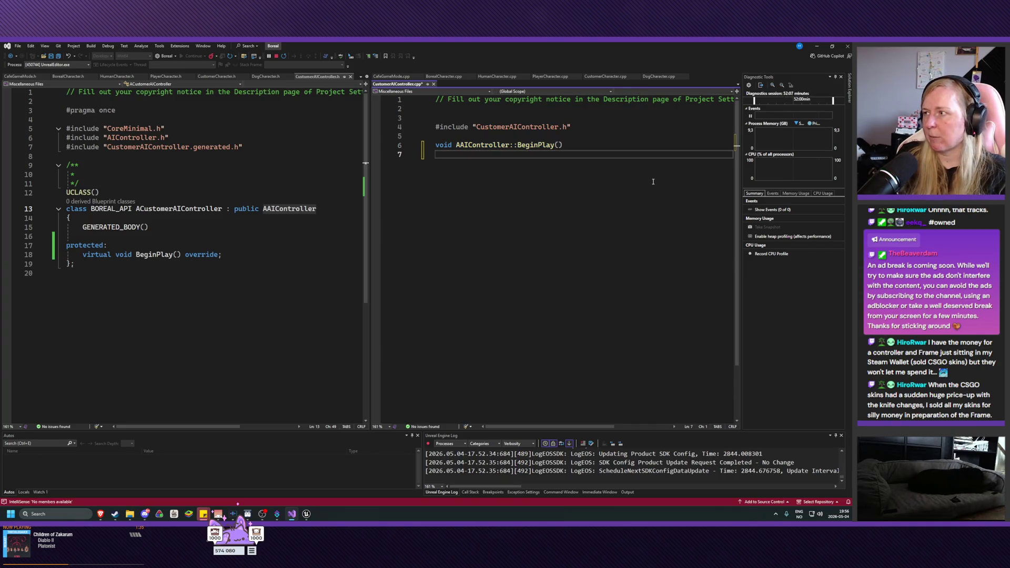
pyautogui.write('{')
pyautogui.press('Return')
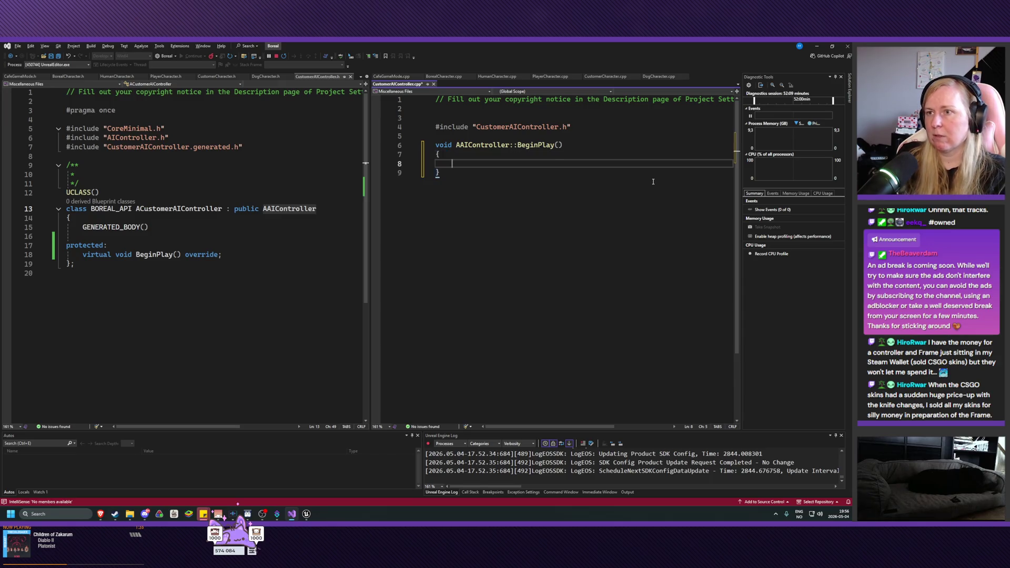
pyautogui.hotkey('ctrl', 's')
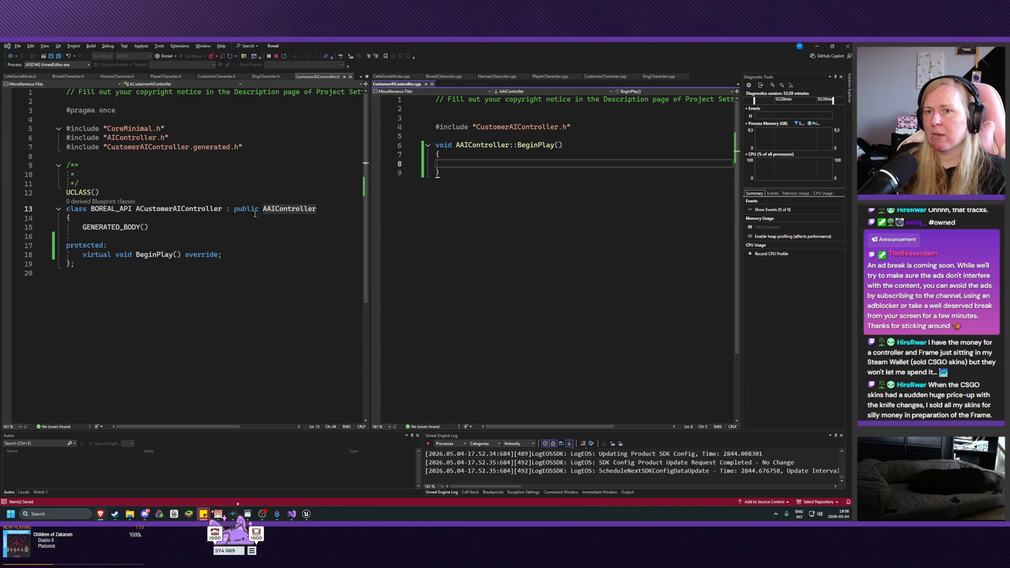
pyautogui.moveTo(135, 208)
pyautogui.mouseDown()
pyautogui.moveTo(320, 209)
pyautogui.moveTo(223, 209)
pyautogui.mouseUp()
pyautogui.hotkey('ctrl', 'c')
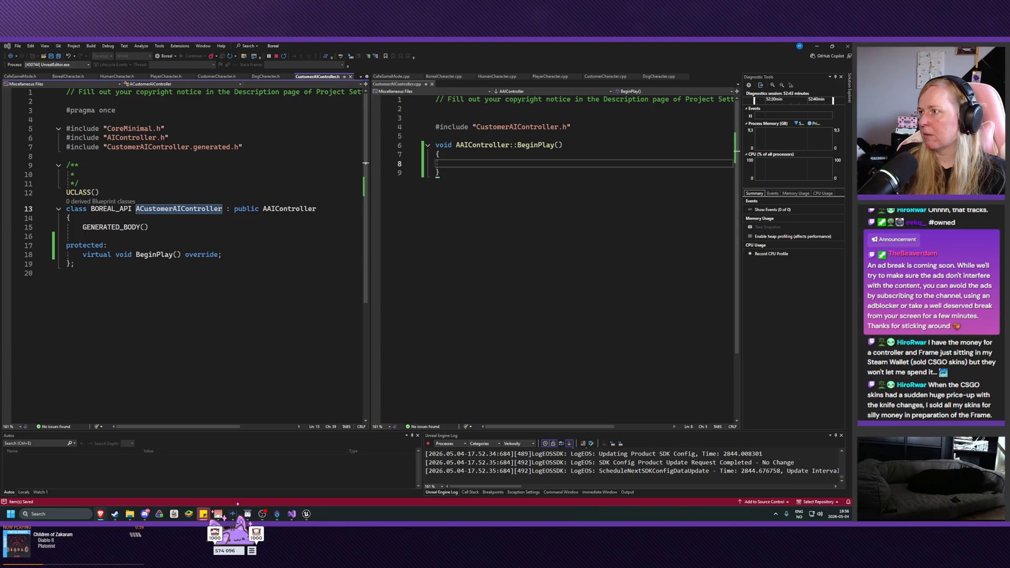
pyautogui.click(507, 146)
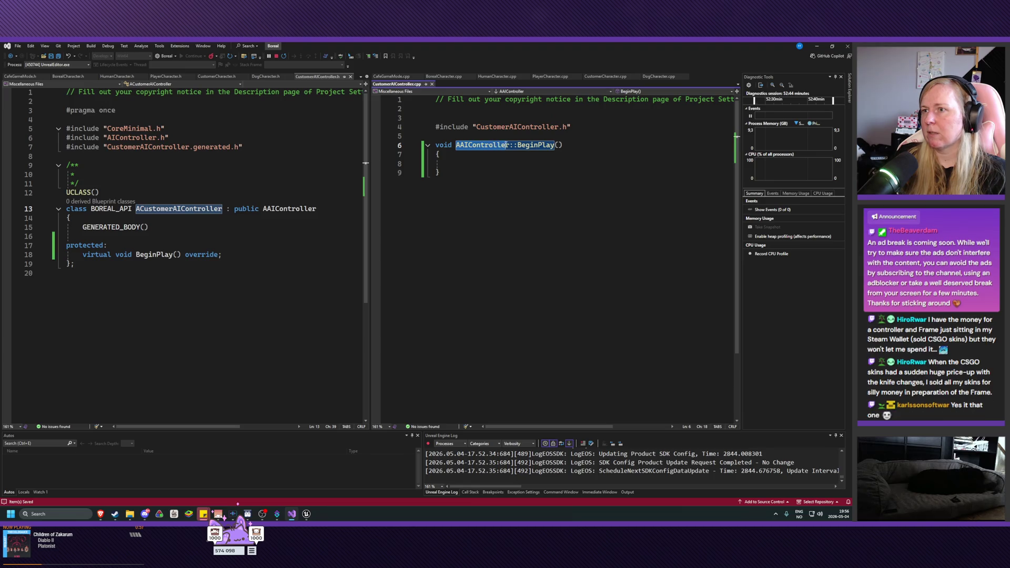
# Step: Change the definition to ACustomerAIController::BeginPlay() and save the .cpp file
pyautogui.hotkey('ctrl', 'v')
pyautogui.hotkey('ctrl', 's')
pyautogui.click(515, 173)
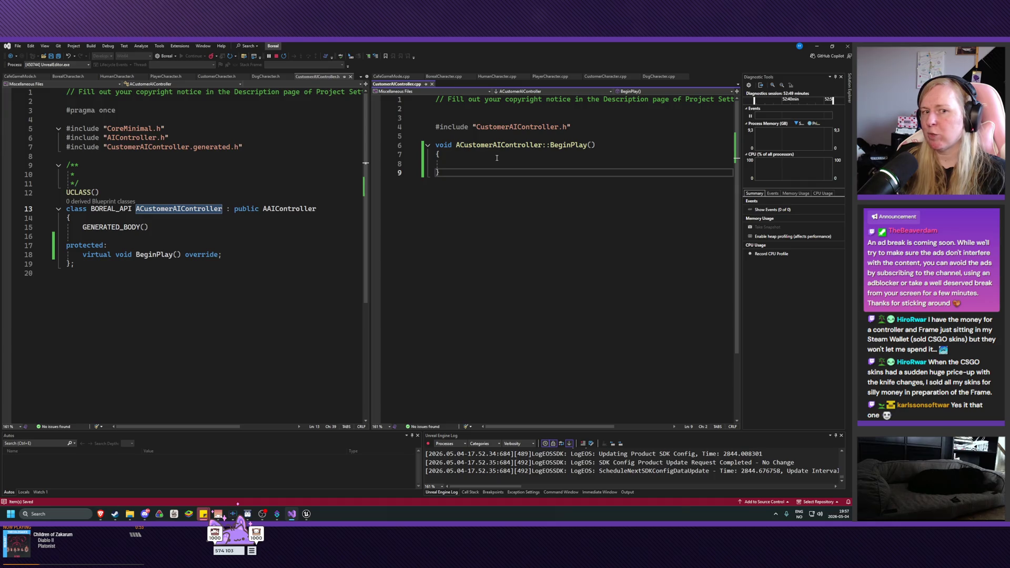
pyautogui.click(472, 165)
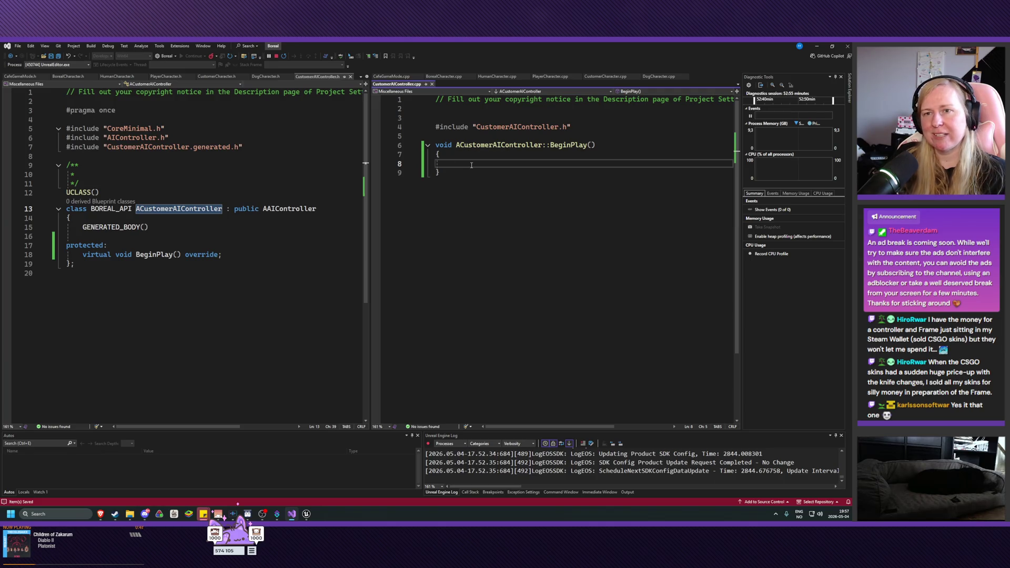
pyautogui.click(243, 210)
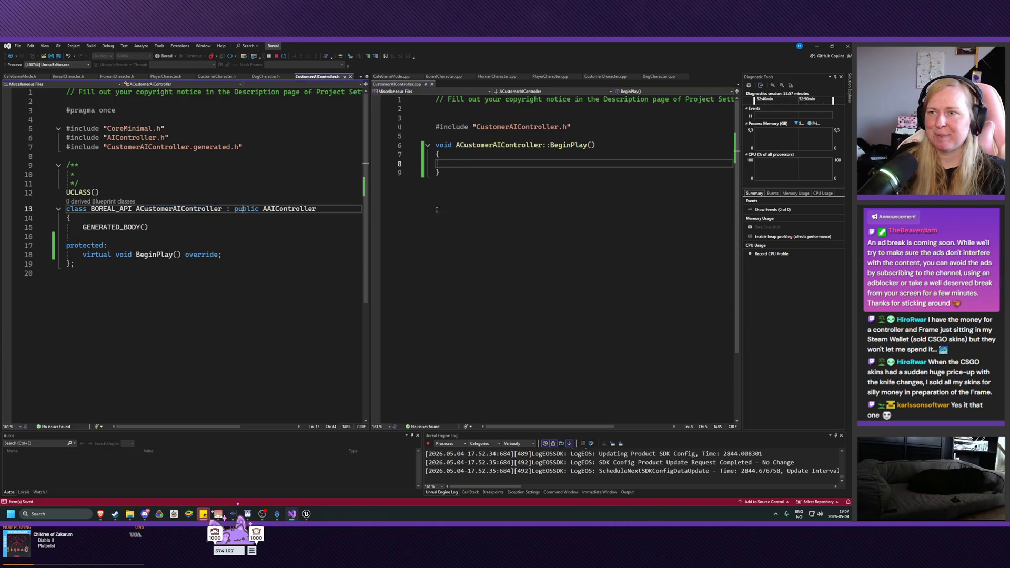
pyautogui.click(512, 167)
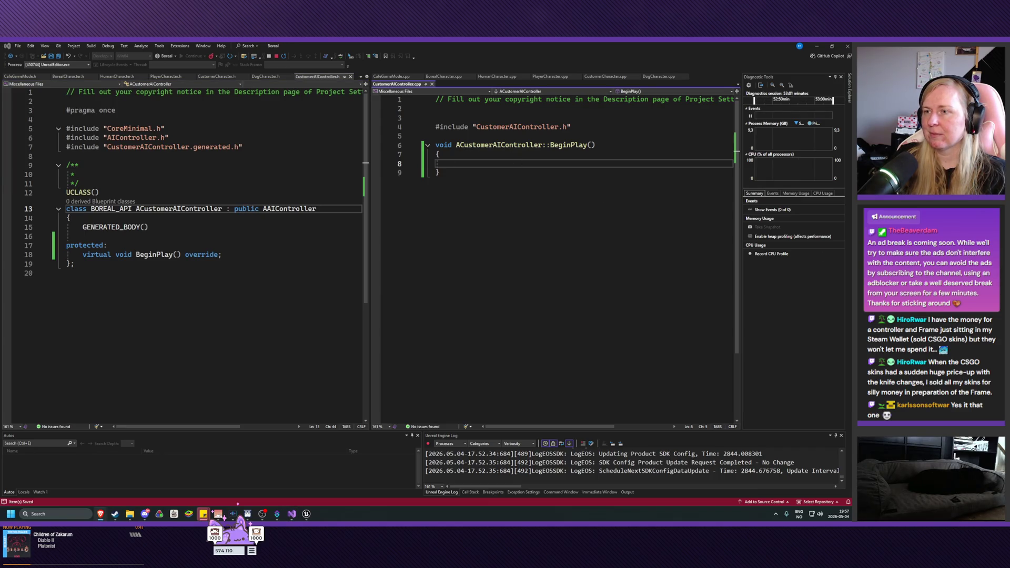
# Step: Add 'Super::BeginPlay();' inside the body, save, and open blank lines below it
pyautogui.write('Sup')
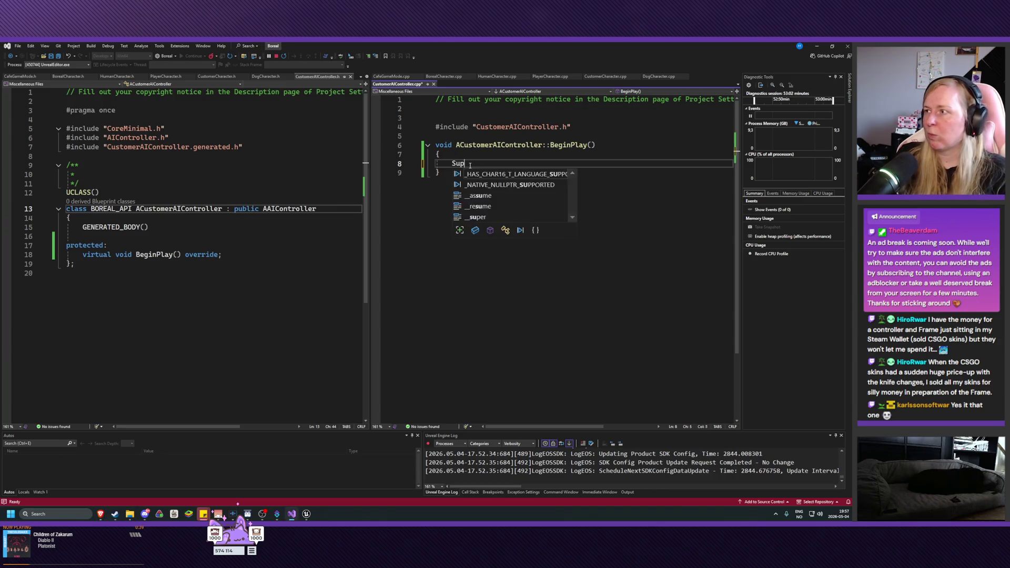
pyautogui.write('er::BeginPlay')
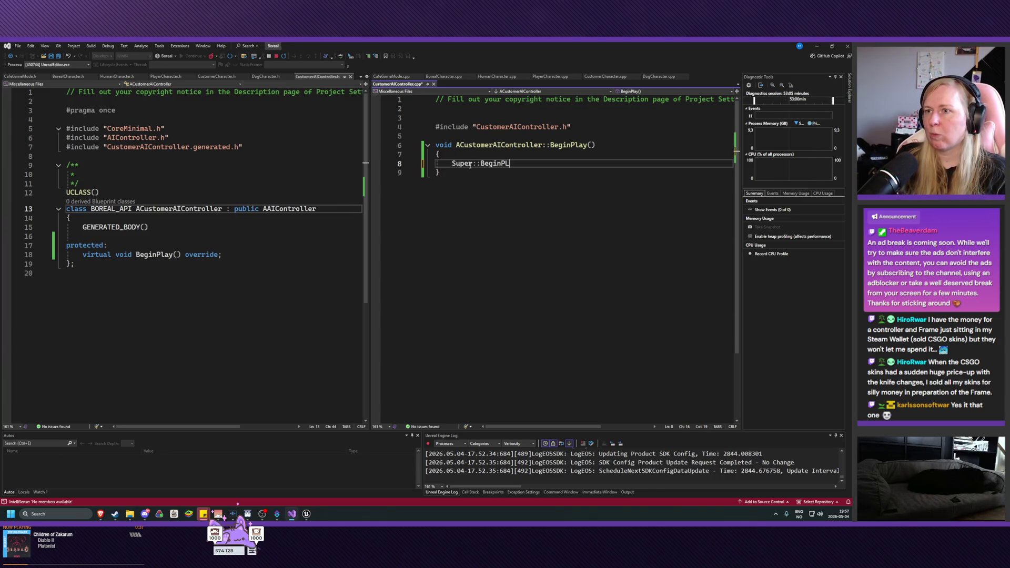
pyautogui.write('();')
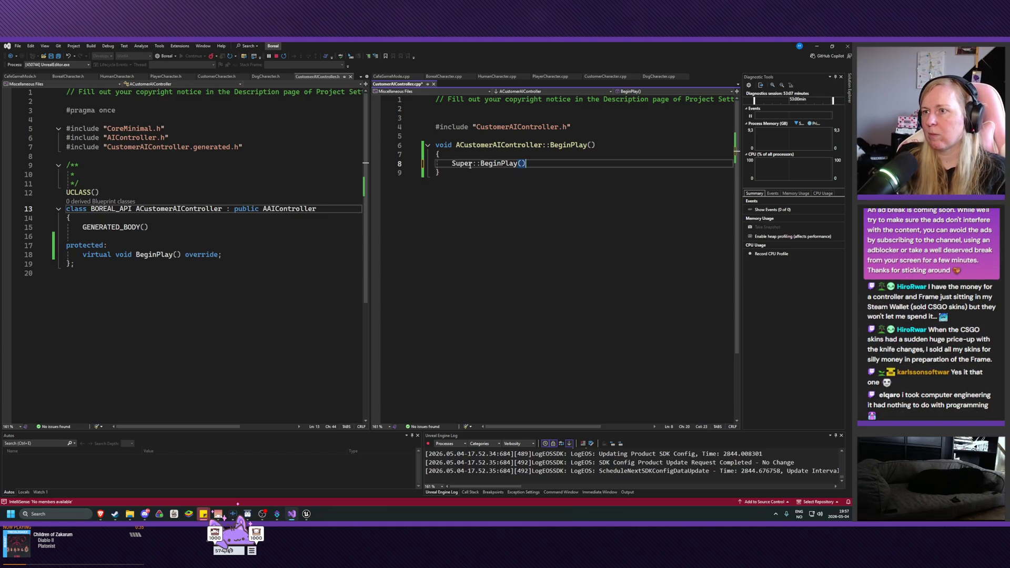
pyautogui.hotkey('ctrl', 's')
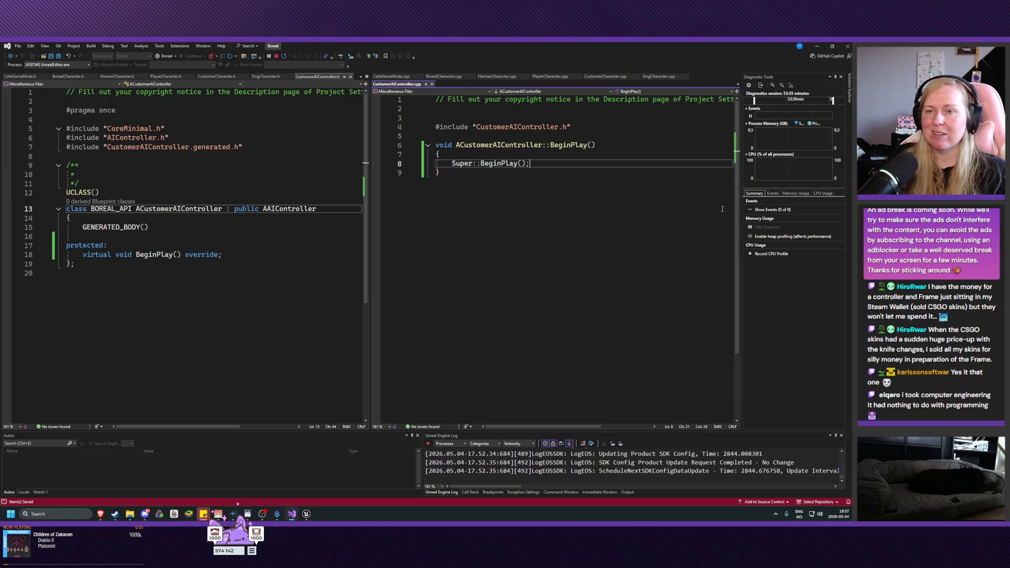
pyautogui.click(542, 165)
pyautogui.press('Return')
pyautogui.press('Return')
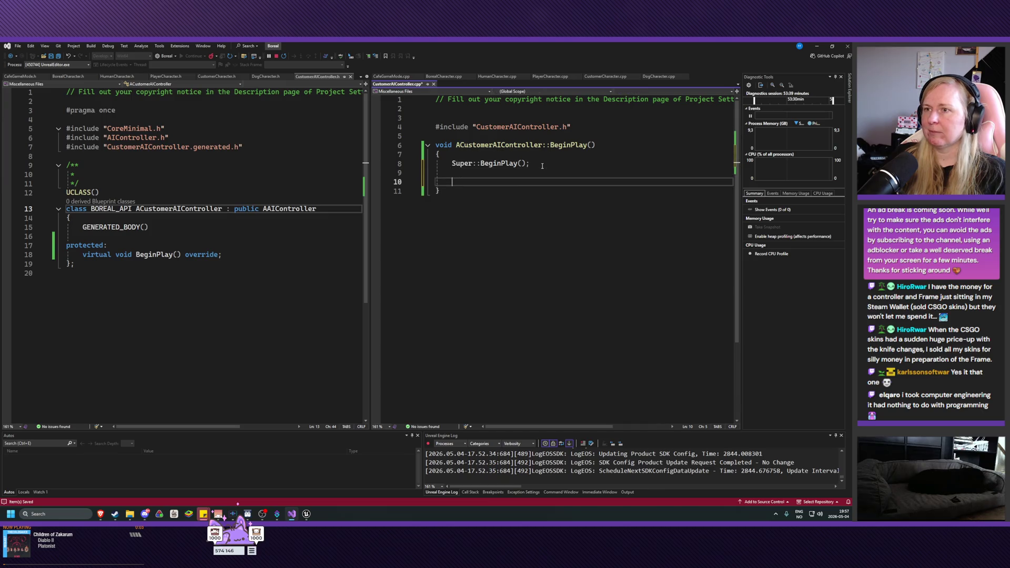
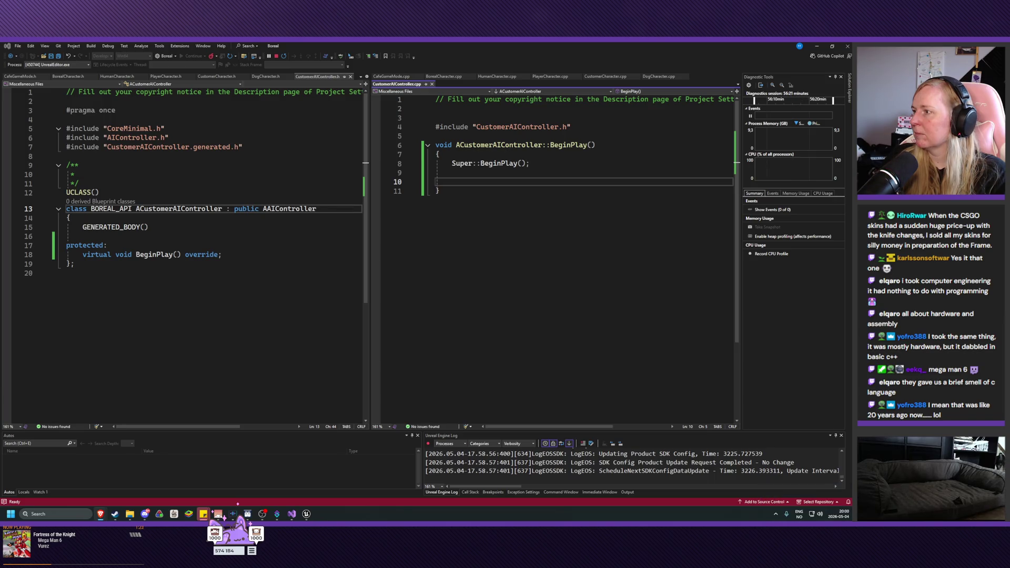
# Step: Bring up the AAIController documentation page in Brave and scroll back up through it
pyautogui.moveTo(105, 515)
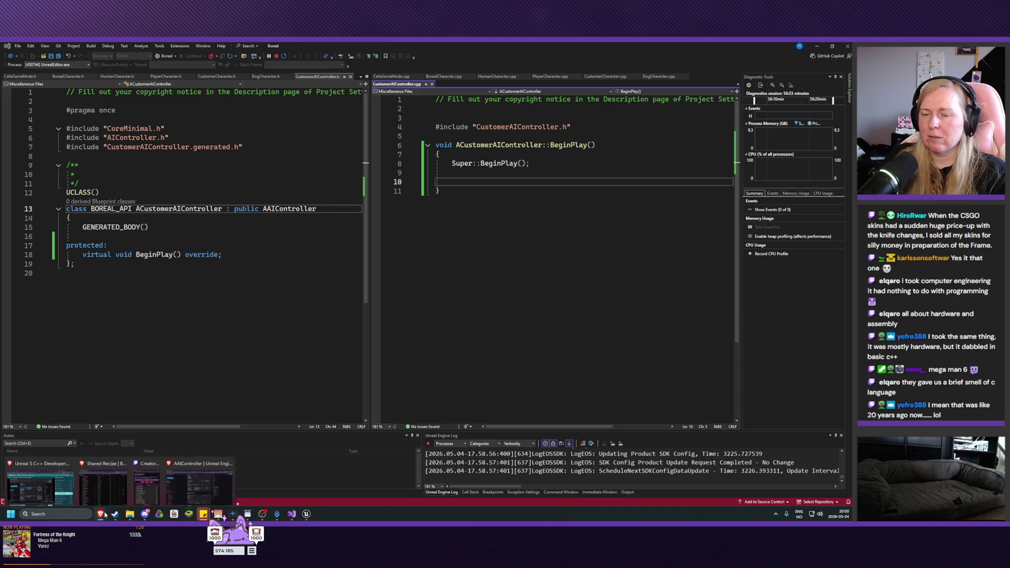
pyautogui.click(199, 484)
pyautogui.scroll(6, 370, 312)
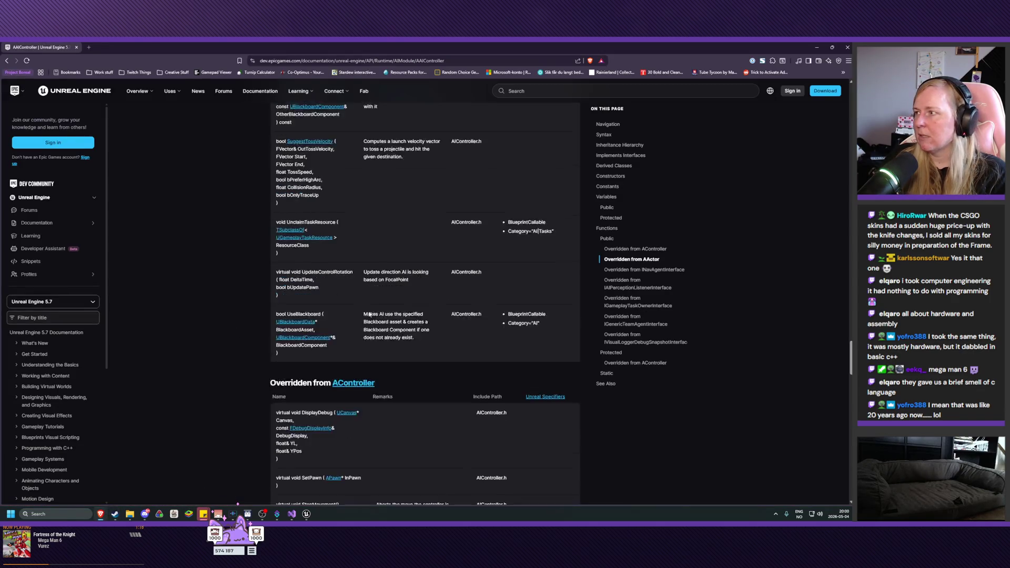
pyautogui.scroll(5, 456, 312)
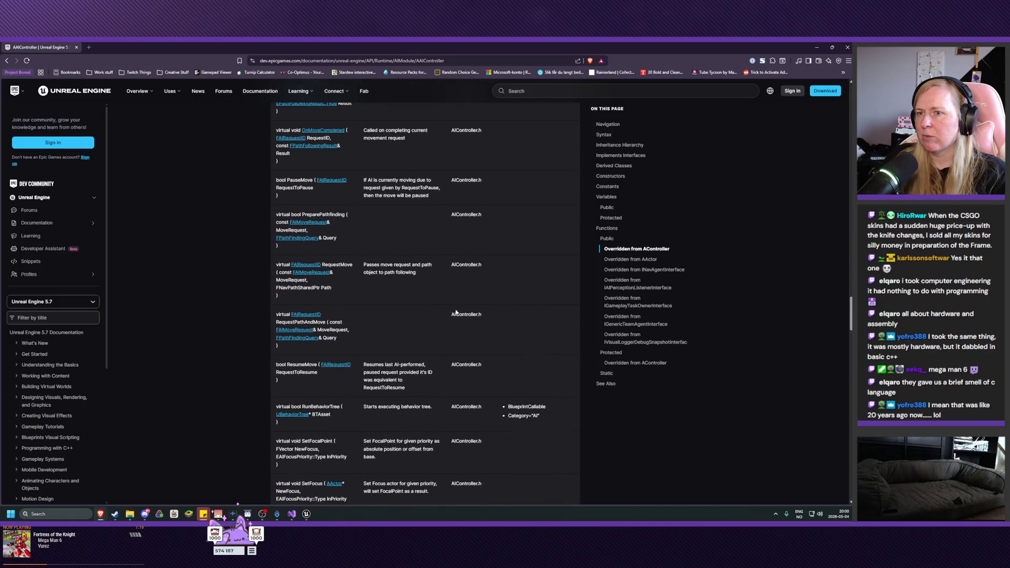
pyautogui.scroll(3, 456, 312)
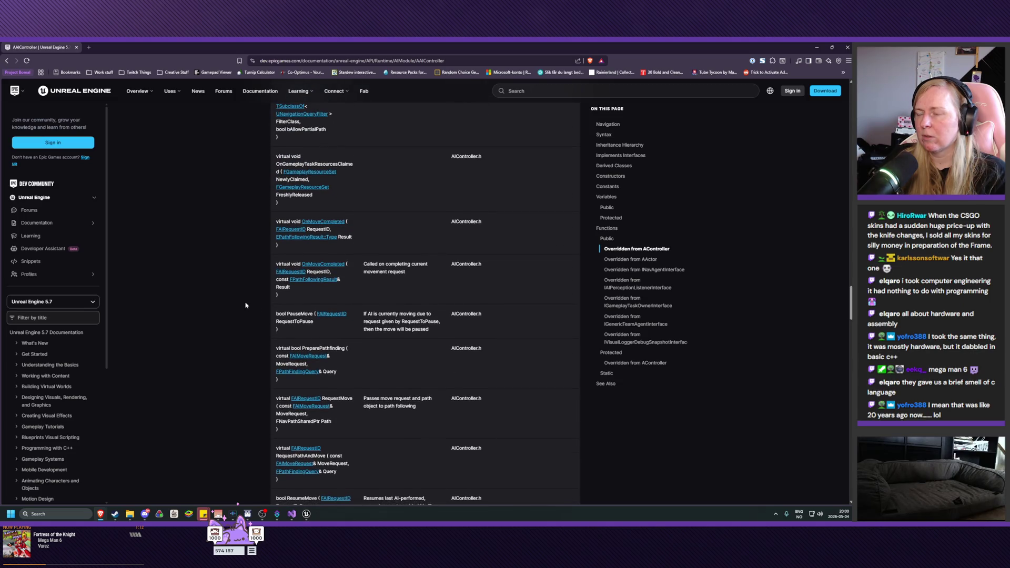
# Step: Search the page for 'actor', then 'makes ai go', to locate MoveToActor and MoveToLocation
pyautogui.hotkey('ctrl', 'f')
pyautogui.write('actor')
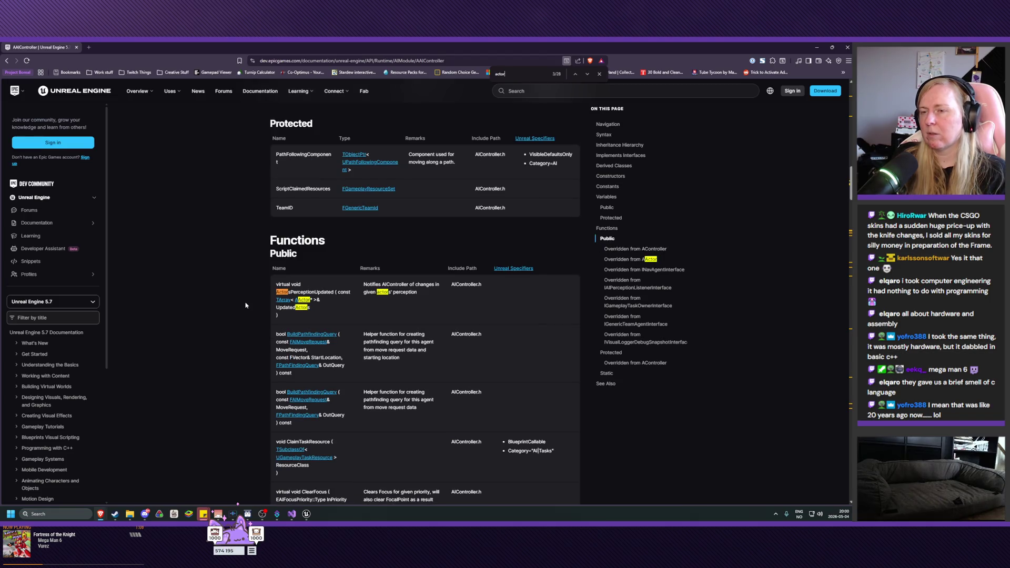
pyautogui.press('BackSpace')
pyautogui.press('BackSpace')
pyautogui.press('BackSpace')
pyautogui.write('makes a')
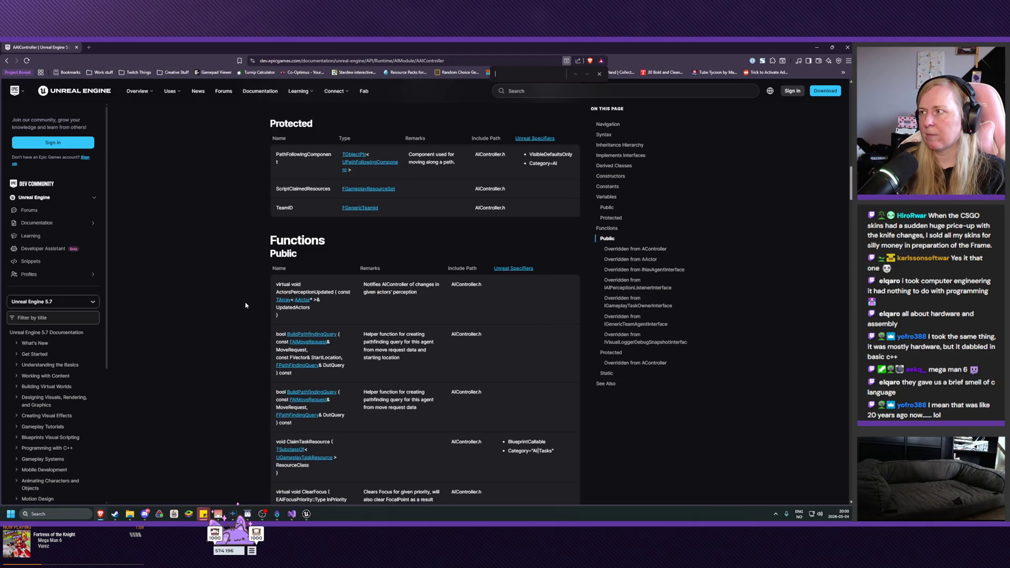
pyautogui.write('i go')
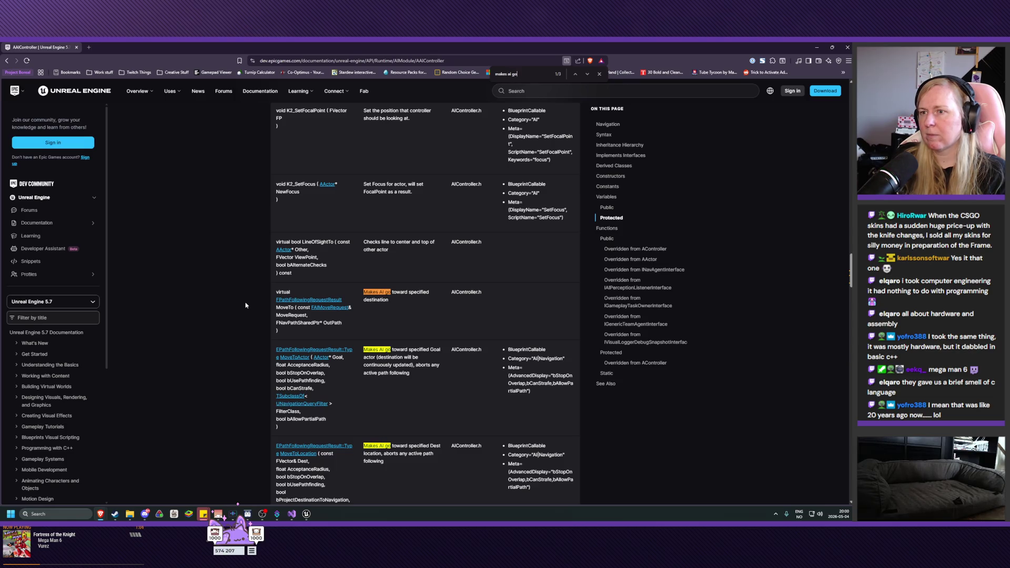
pyautogui.scroll(-2, 507, 197)
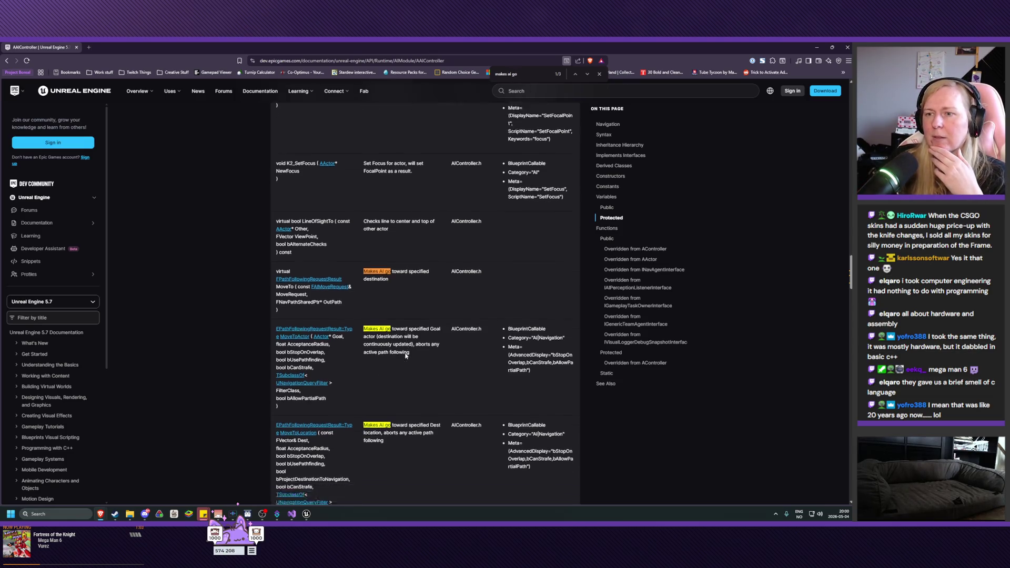
pyautogui.click(598, 75)
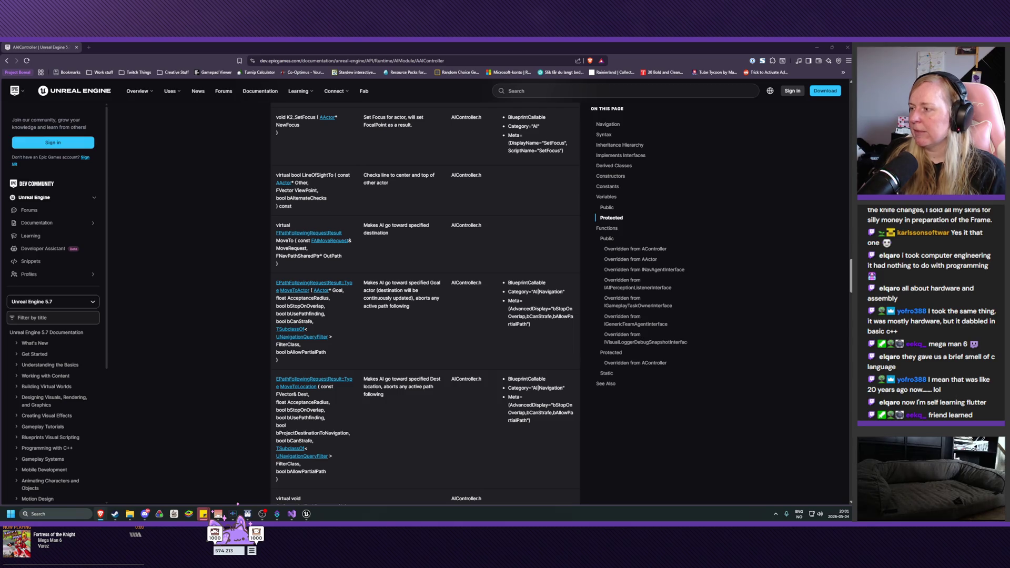
# Step: Switch to the Boreal project folder in File Explorer, then back to the BP_Customer blueprint
pyautogui.hotkey('alt', 'Tab')
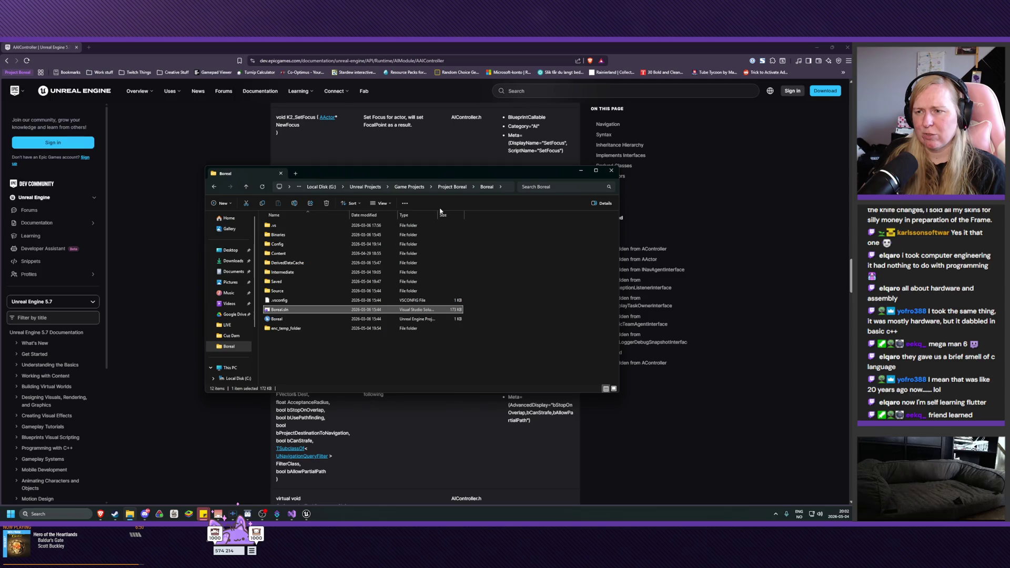
pyautogui.click(305, 515)
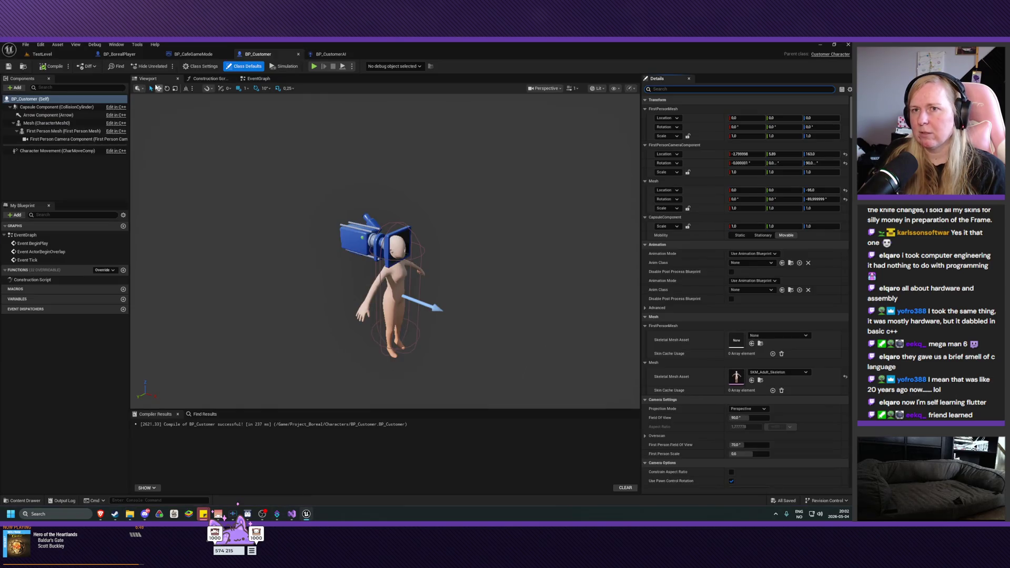
# Step: Set BP_CafeGameMode's Default Pawn Class to BP_FirstPersonCharacter, save, and play TestLevel
pyautogui.click(185, 55)
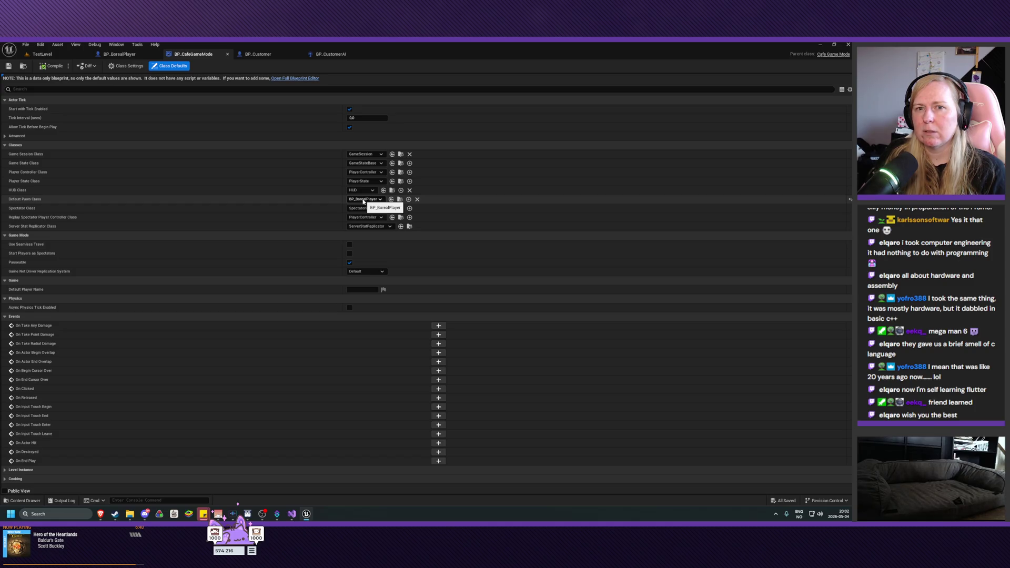
pyautogui.click(364, 202)
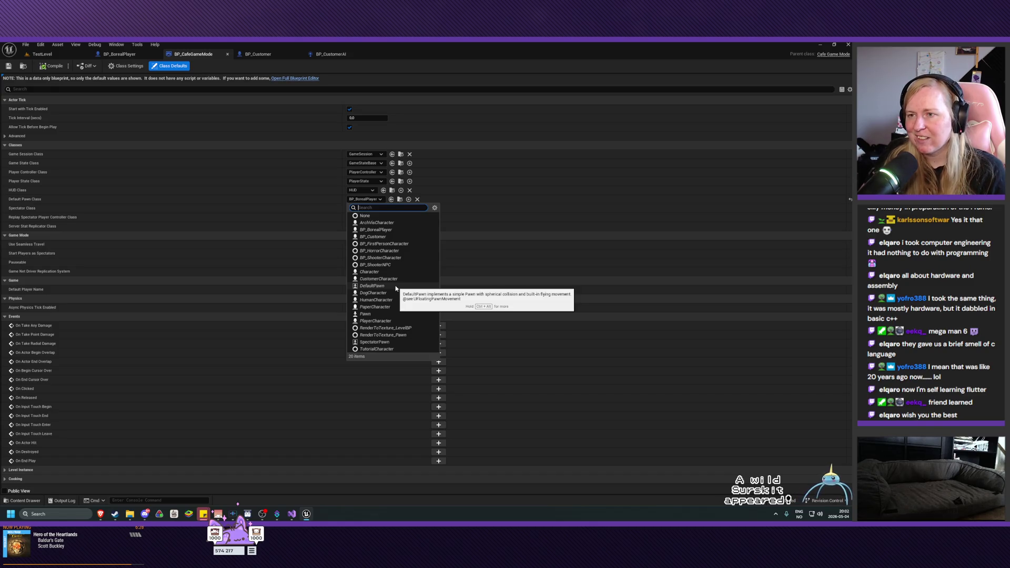
pyautogui.click(386, 244)
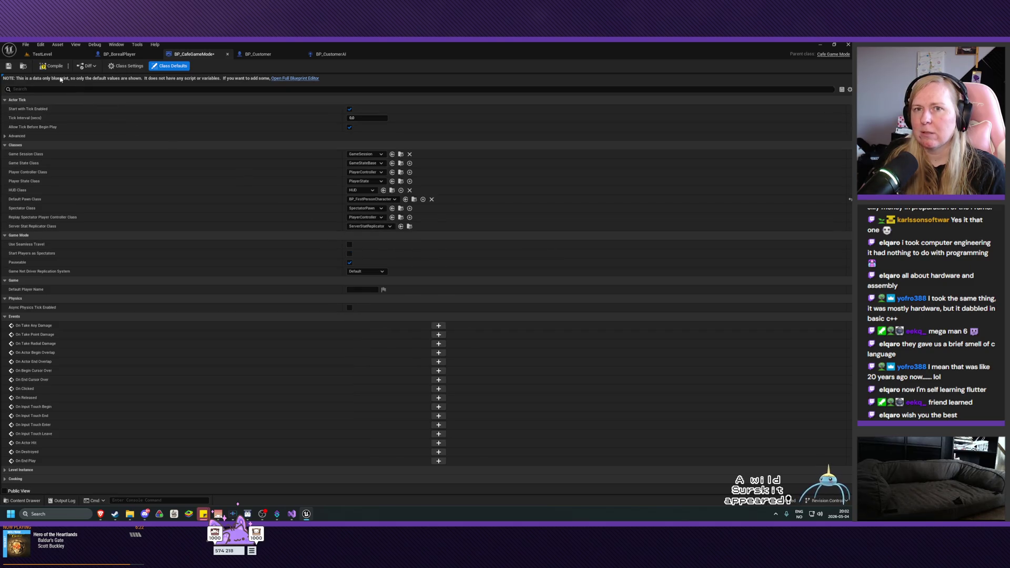
pyautogui.click(9, 66)
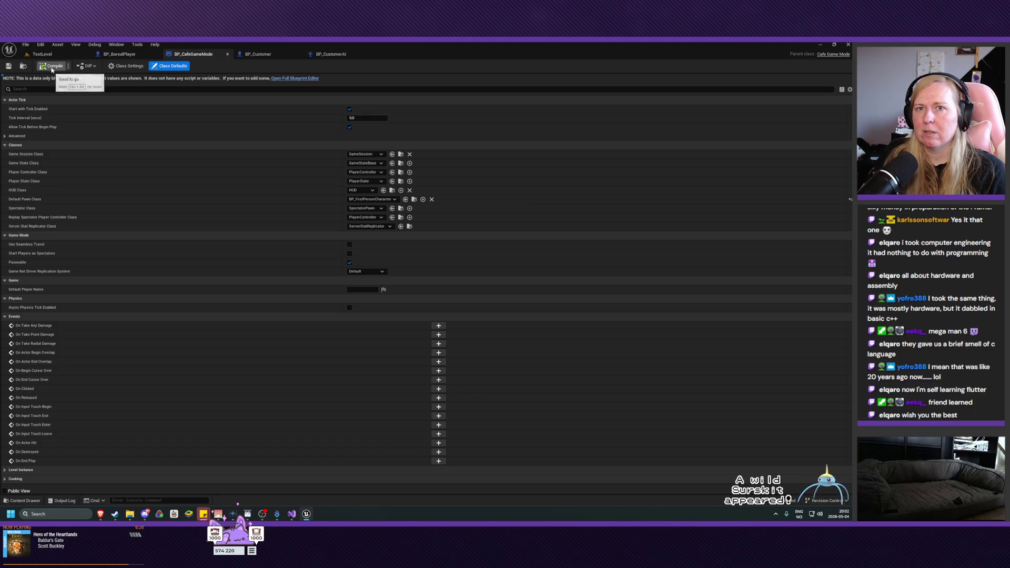
pyautogui.click(42, 54)
pyautogui.click(165, 65)
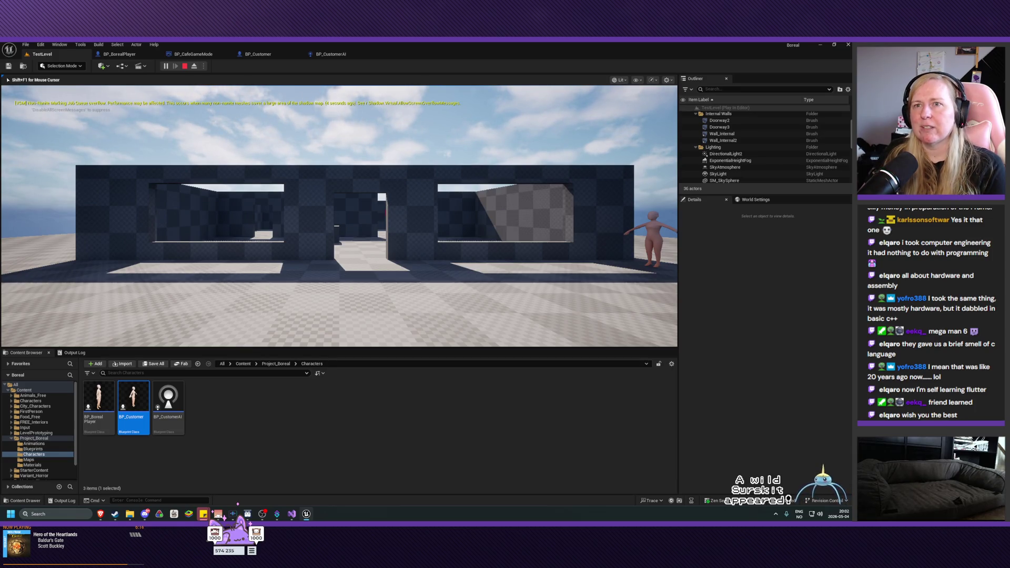
# Step: Stop the play session and return to BP_CafeGameMode's Default Pawn Class setting
pyautogui.press('Escape')
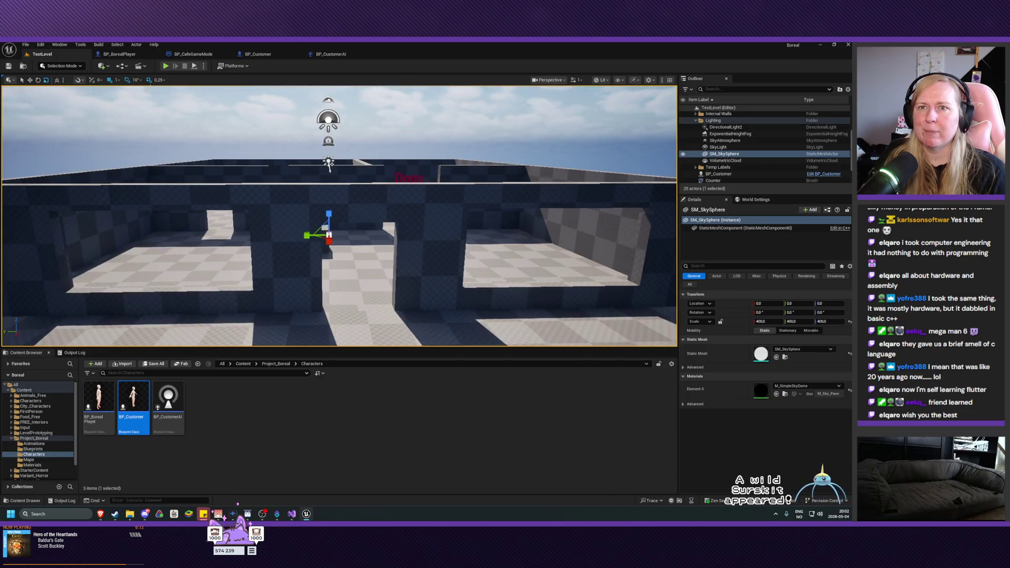
pyautogui.click(331, 55)
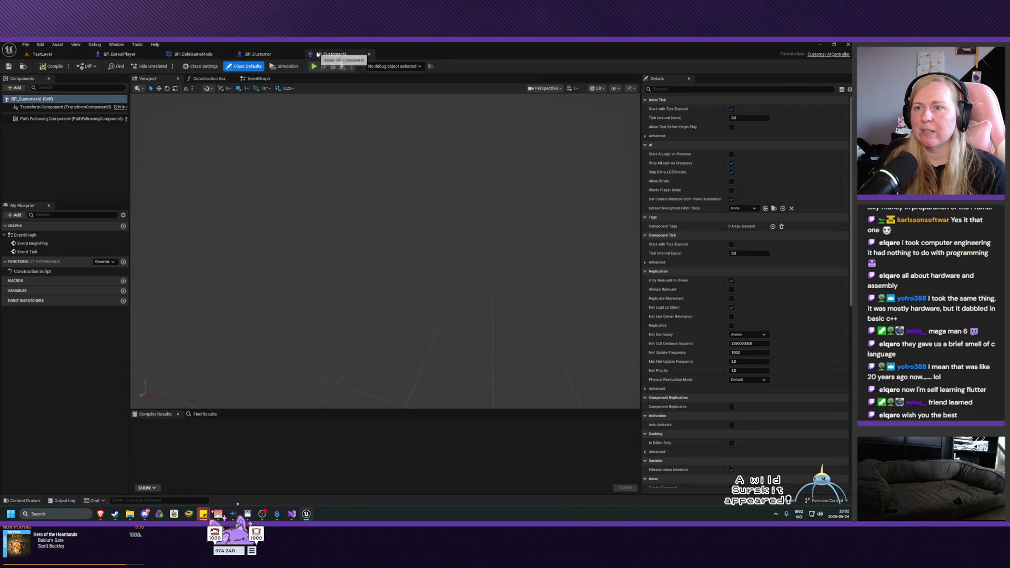
pyautogui.click(195, 54)
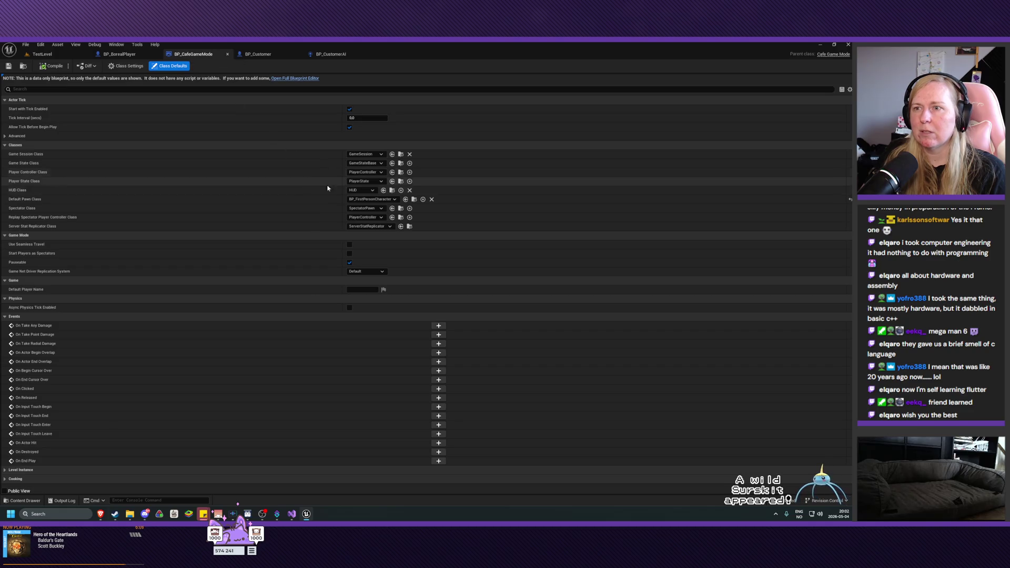
pyautogui.click(373, 200)
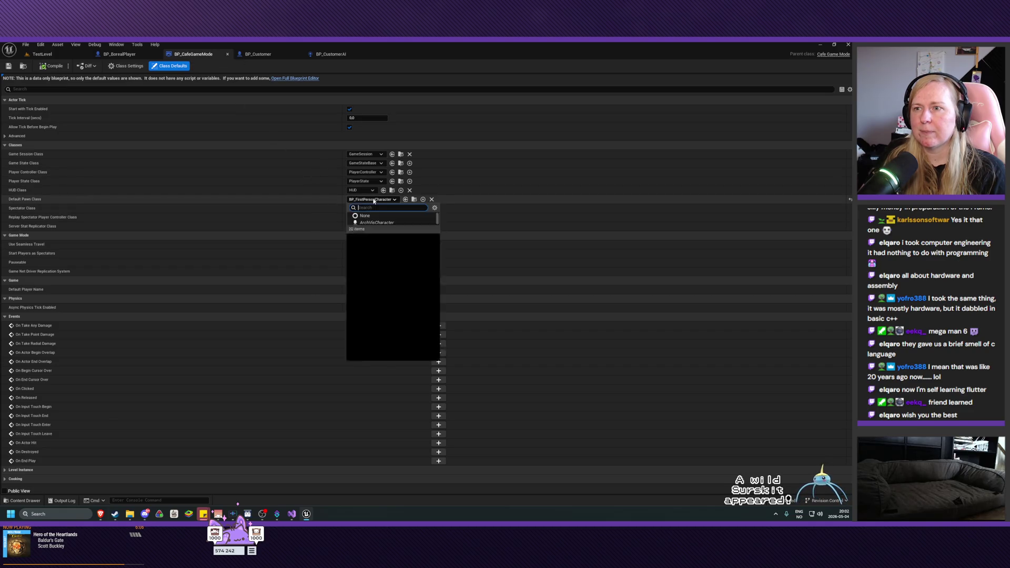
pyautogui.click(374, 200)
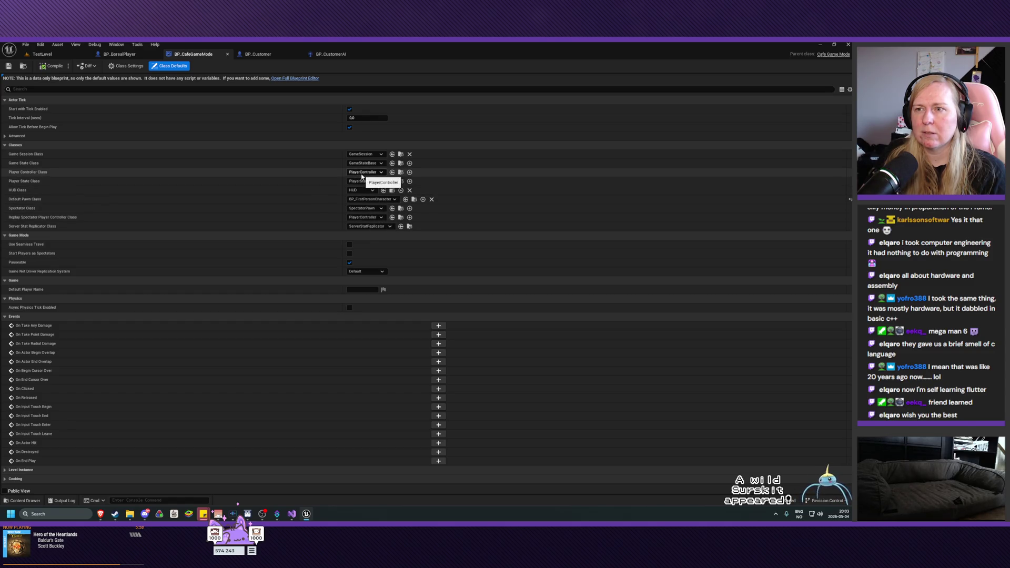
# Step: Change Default Pawn Class to BP_ShooterCharacter, save, and play TestLevel
pyautogui.click(371, 199)
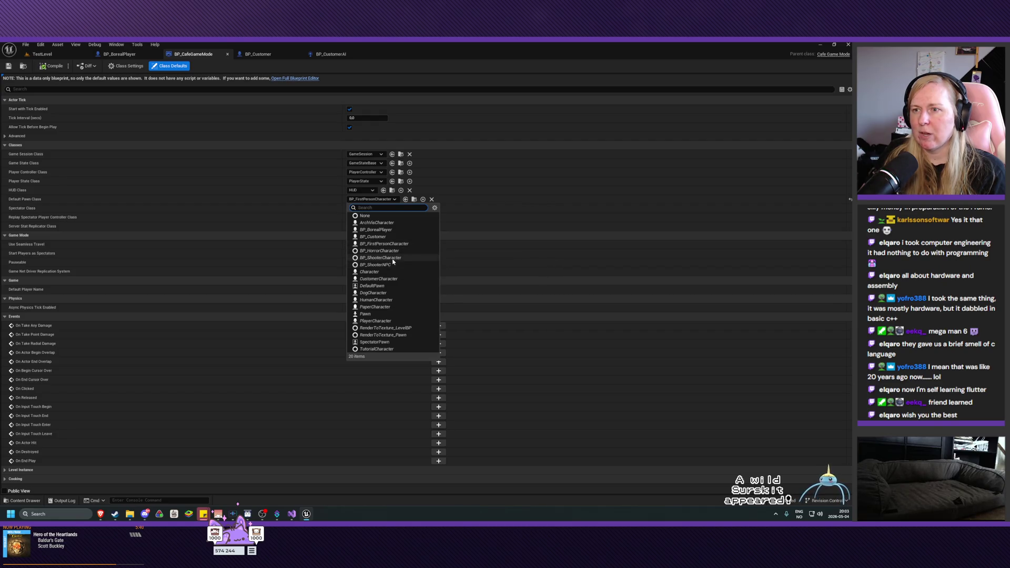
pyautogui.click(383, 258)
pyautogui.click(11, 67)
pyautogui.click(43, 56)
pyautogui.click(165, 67)
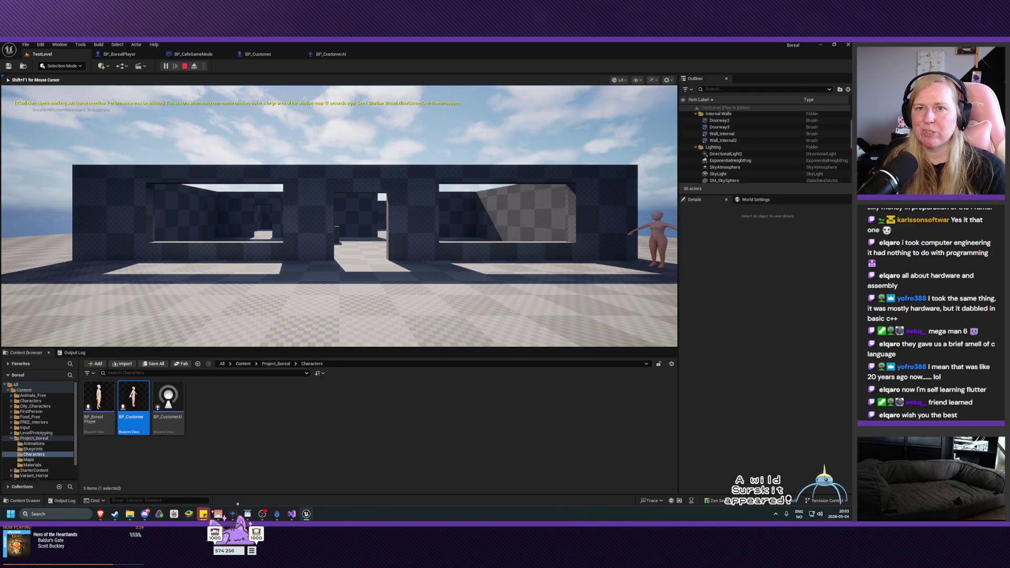
# Step: Stop play, set Default Pawn Class to PlayerCharacter, save, and play TestLevel
pyautogui.press('Escape')
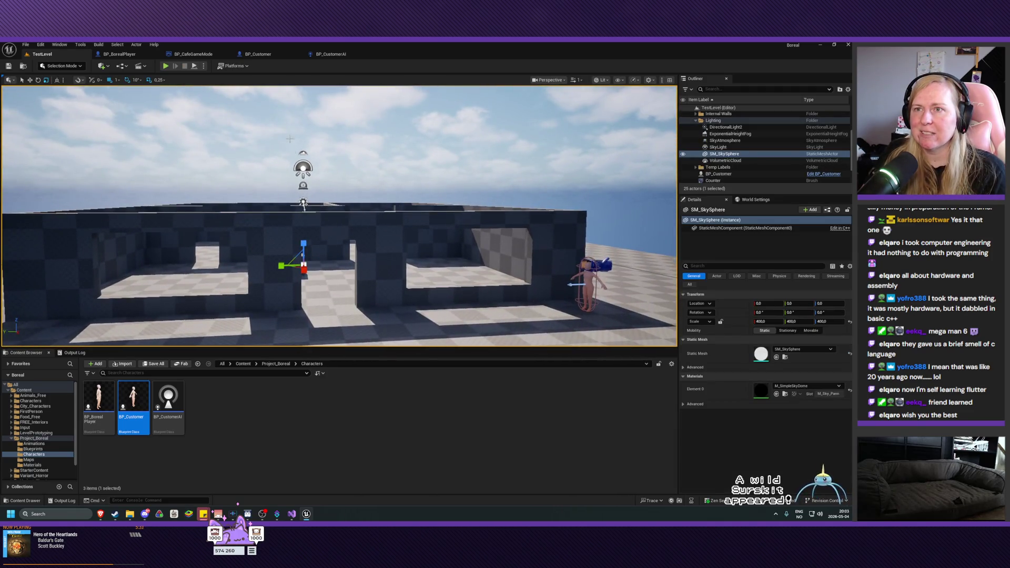
pyautogui.click(270, 55)
pyautogui.click(193, 54)
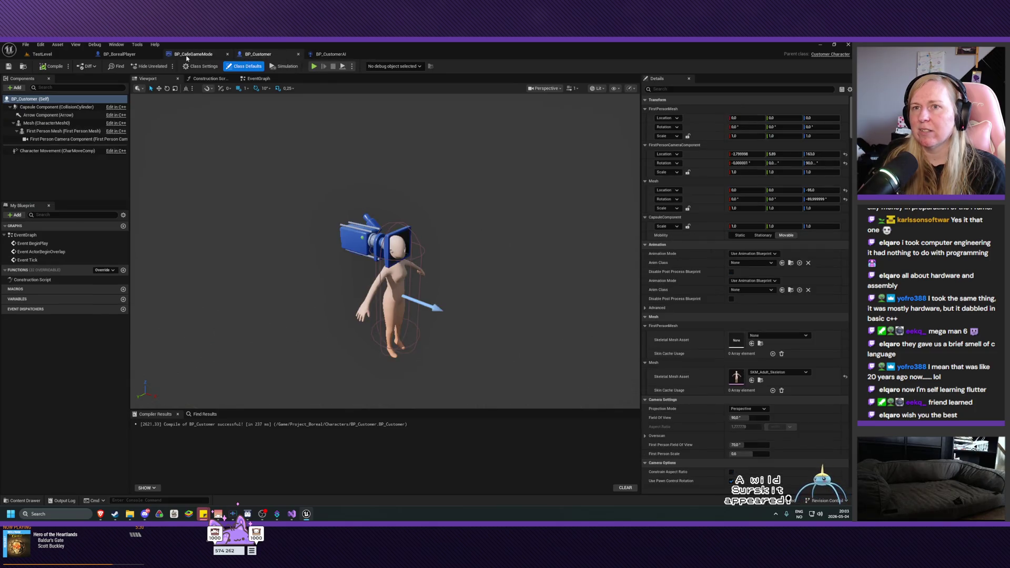
pyautogui.click(373, 200)
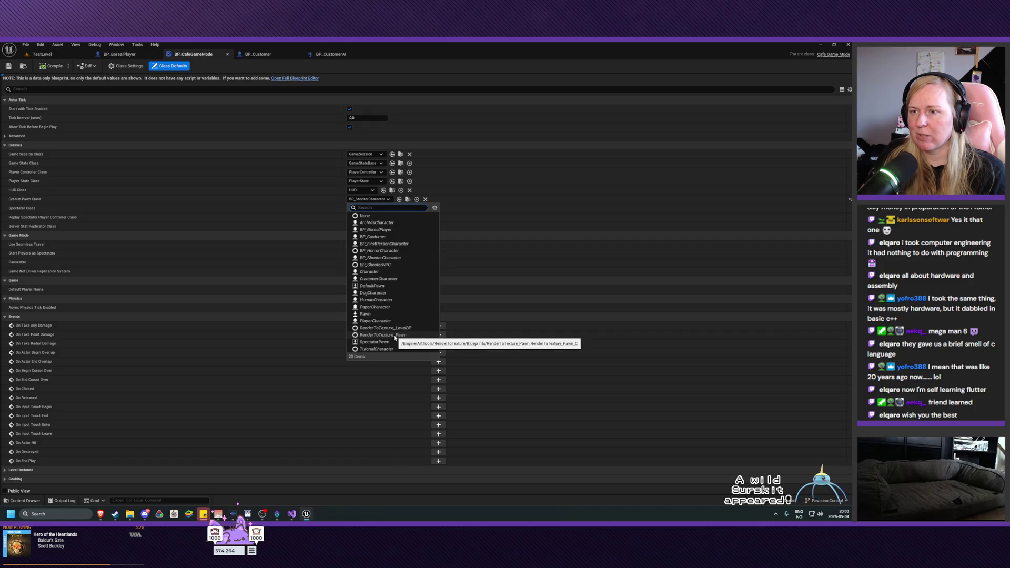
pyautogui.click(376, 321)
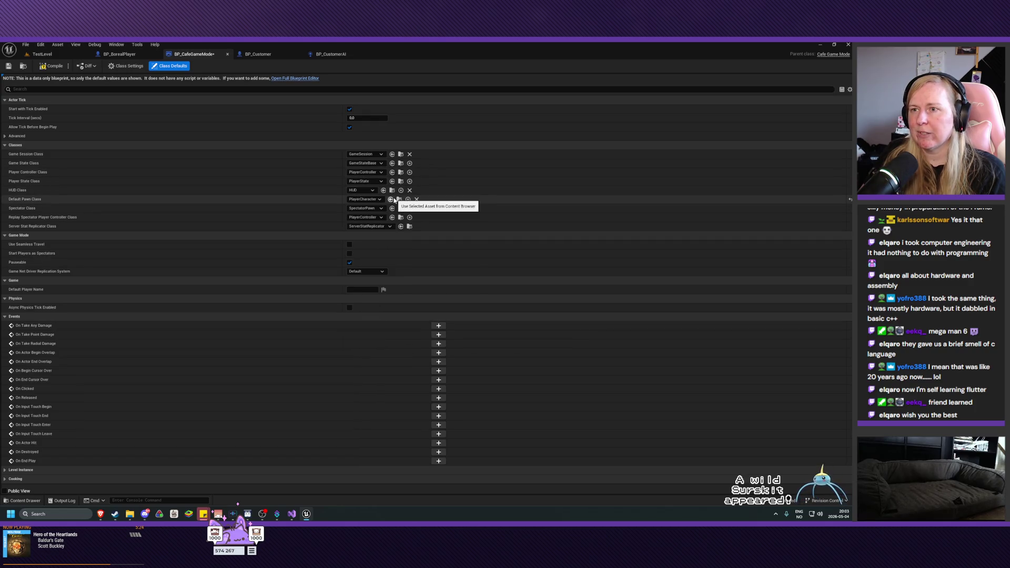
pyautogui.click(8, 66)
pyautogui.click(42, 54)
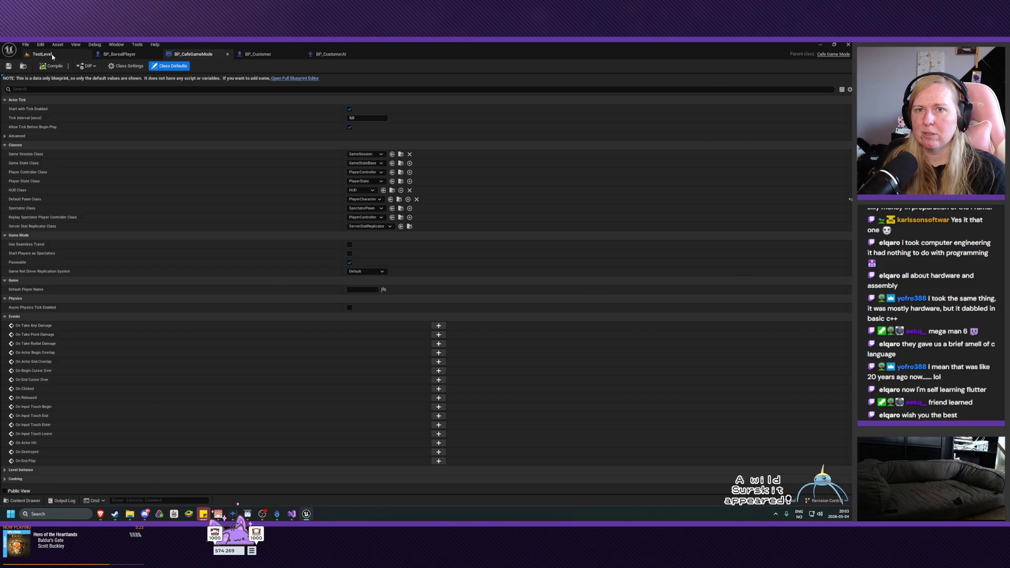
pyautogui.click(166, 66)
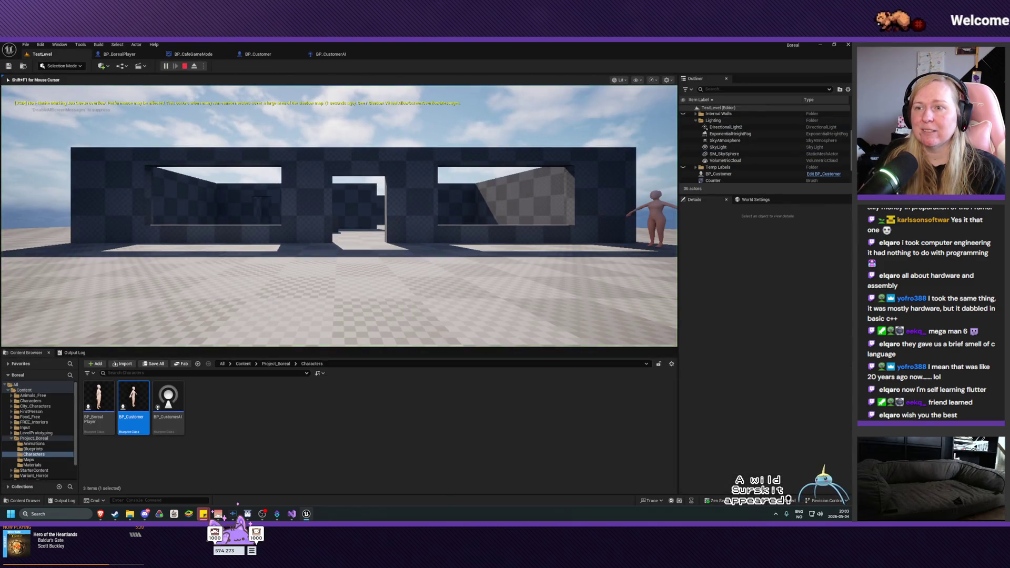
# Step: Stop the play session and reopen the cafe game mode's class dropdowns
pyautogui.press('Escape')
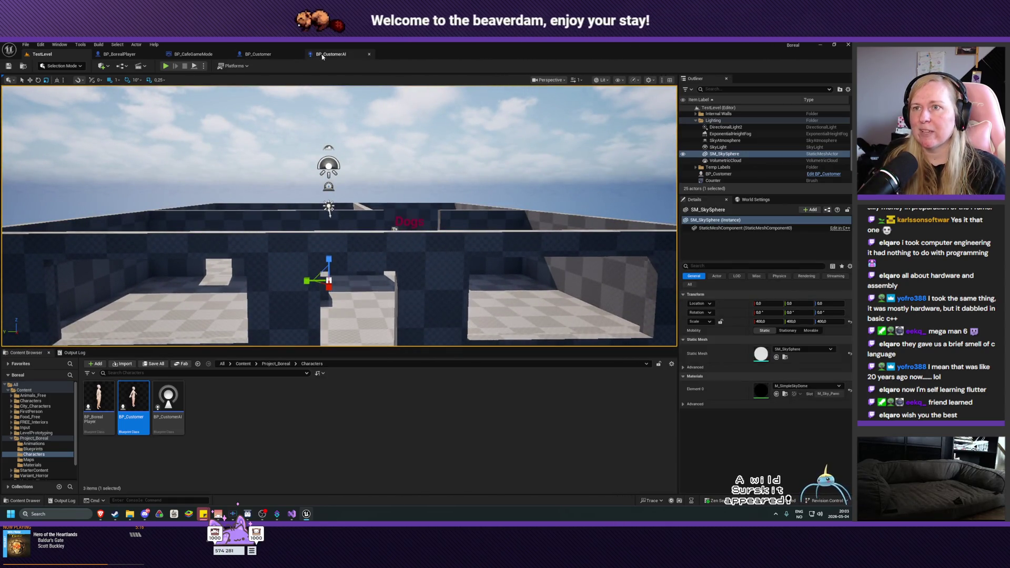
pyautogui.click(177, 55)
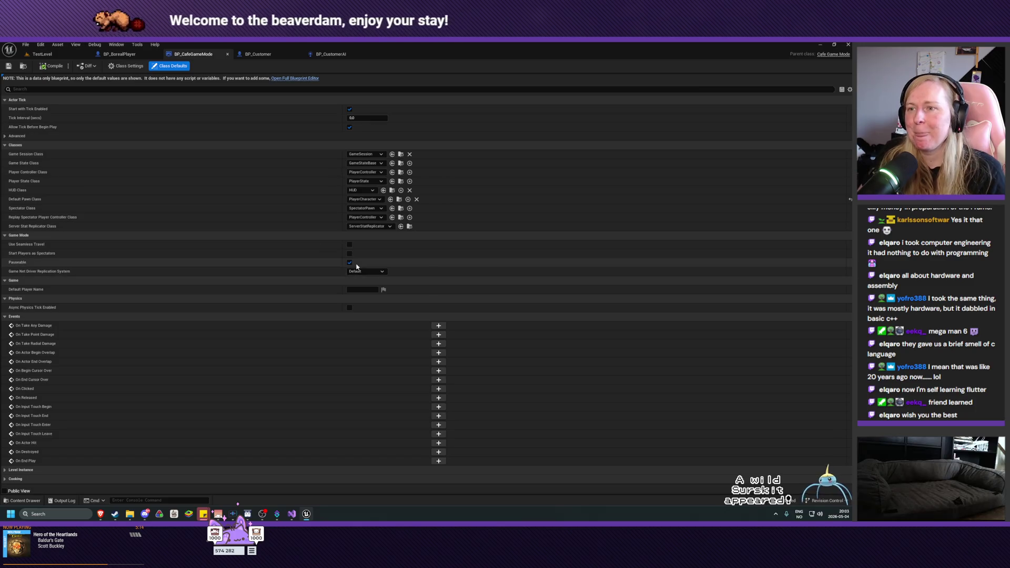
pyautogui.click(353, 217)
pyautogui.click(351, 218)
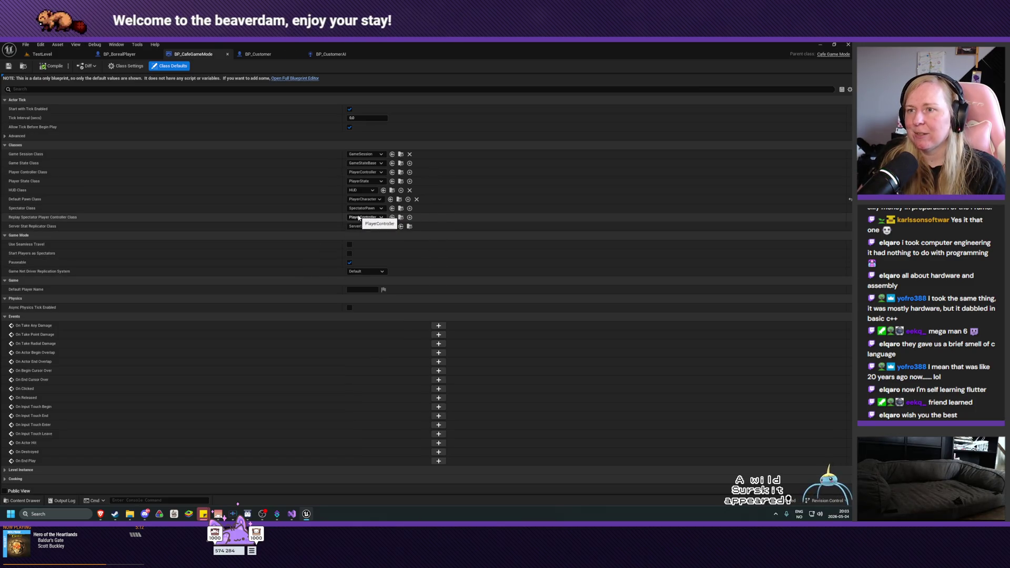
# Step: Keep PlayerCharacter as default pawn and run a quick TestLevel play test
pyautogui.click(363, 199)
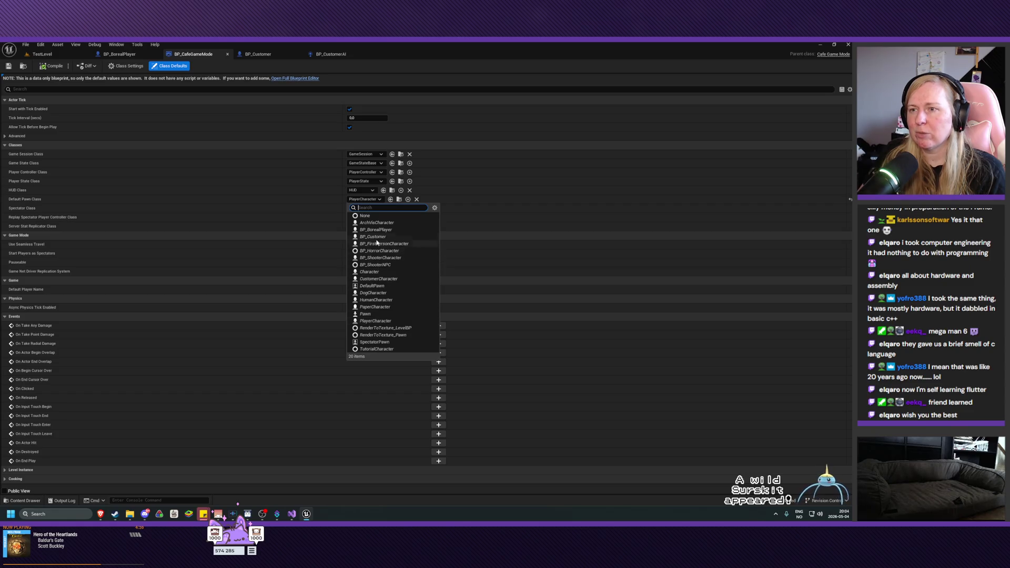
pyautogui.click(377, 321)
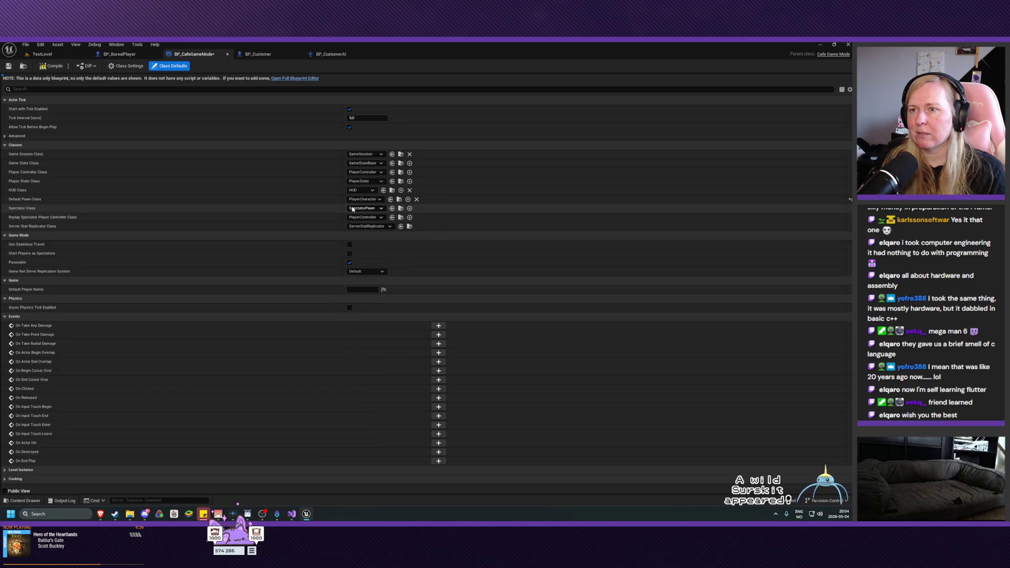
pyautogui.click(47, 55)
pyautogui.click(166, 66)
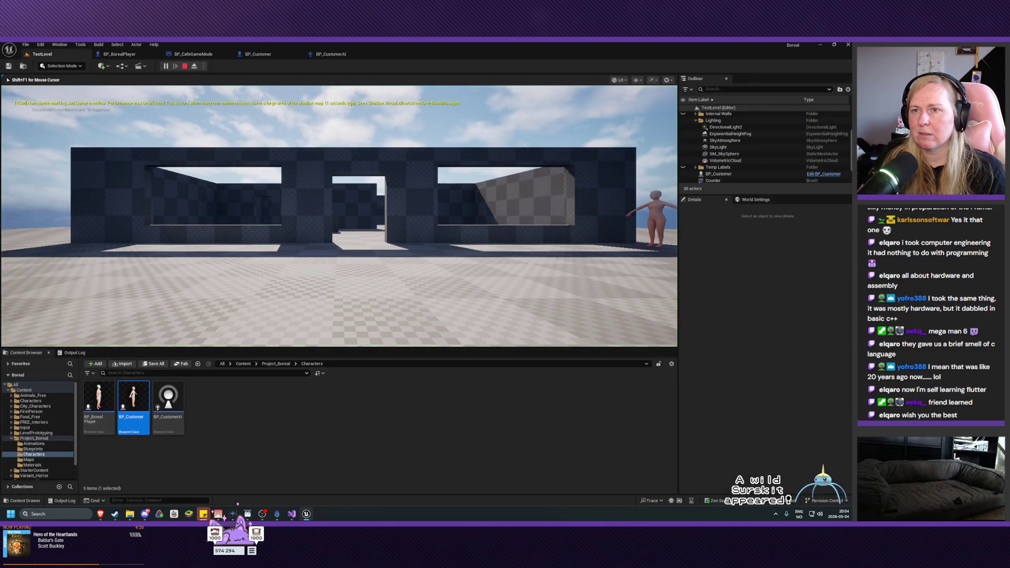
pyautogui.press('Escape')
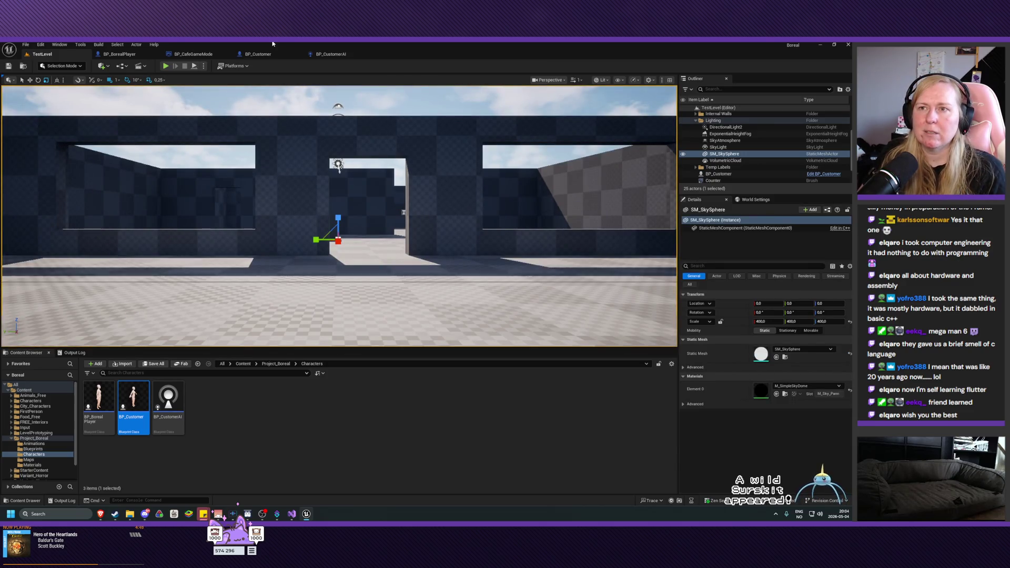
# Step: Glance at the cafe game mode defaults, then return to the TestLevel editor
pyautogui.click(230, 57)
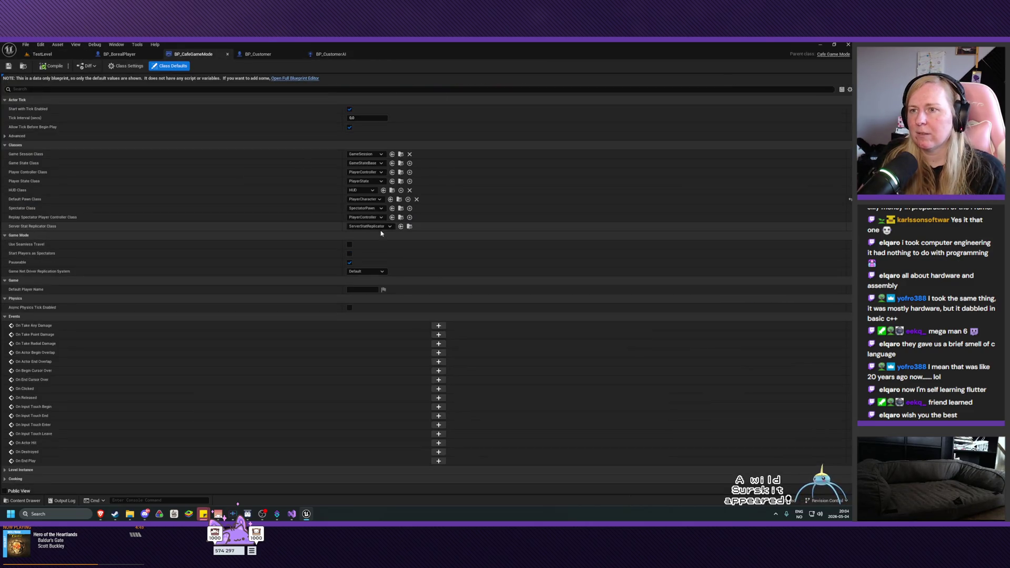
pyautogui.click(44, 55)
pyautogui.scroll(-3, 41, 447)
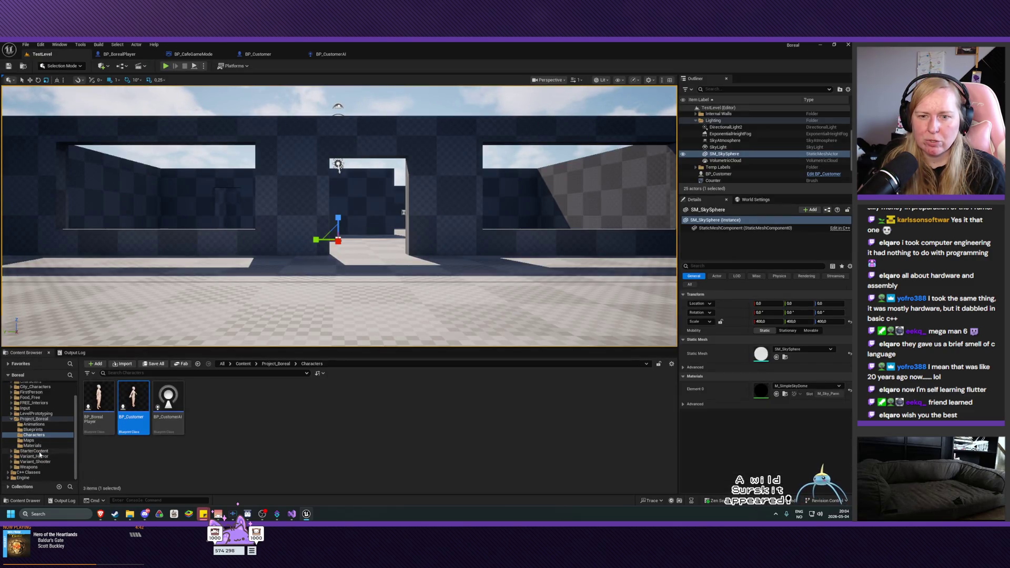
# Step: Browse the content tree through FirstPerson, Engine Content and City_Characters to the Input folder
pyautogui.scroll(3, 58, 429)
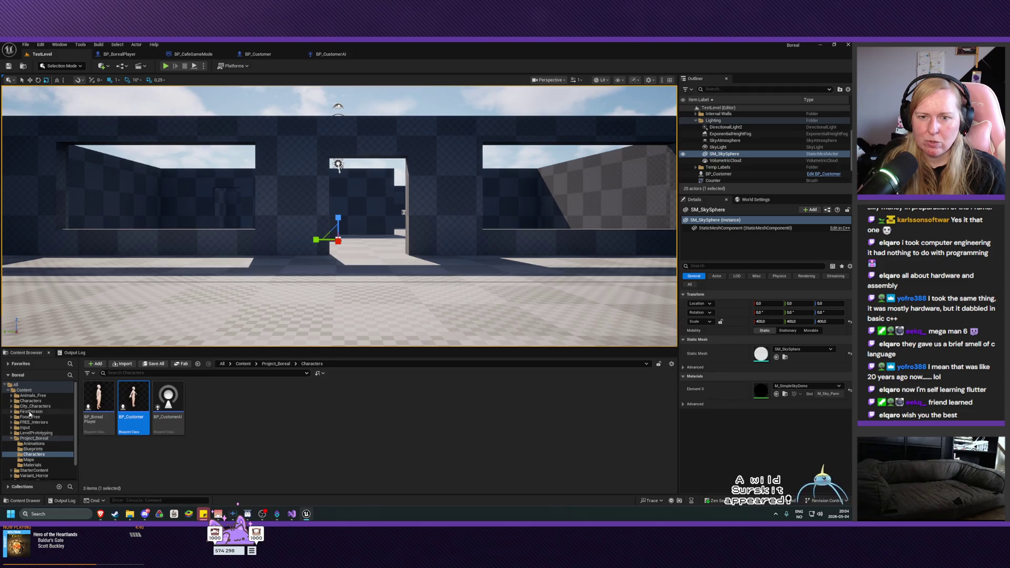
pyautogui.click(62, 412)
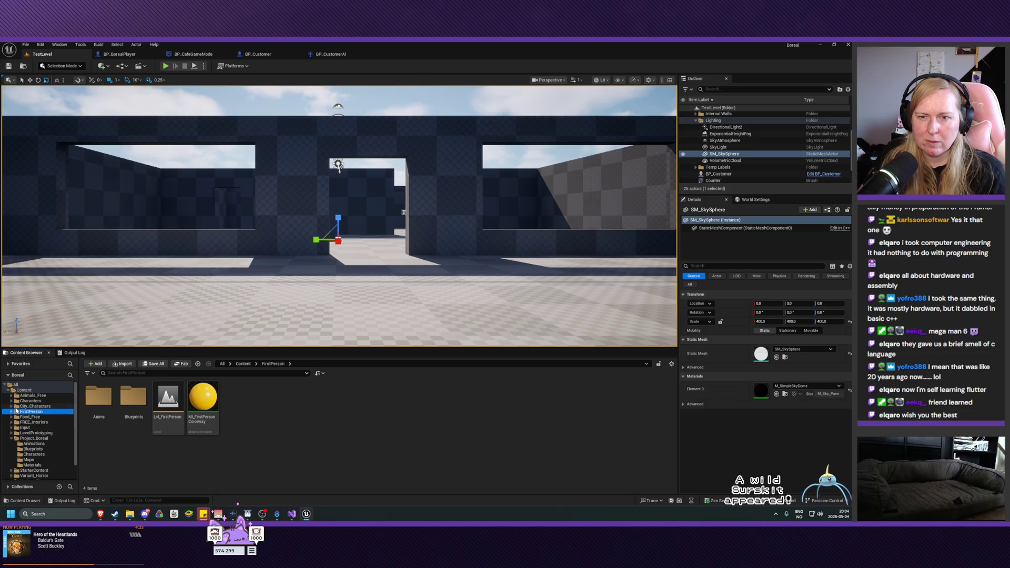
pyautogui.scroll(-2, 37, 424)
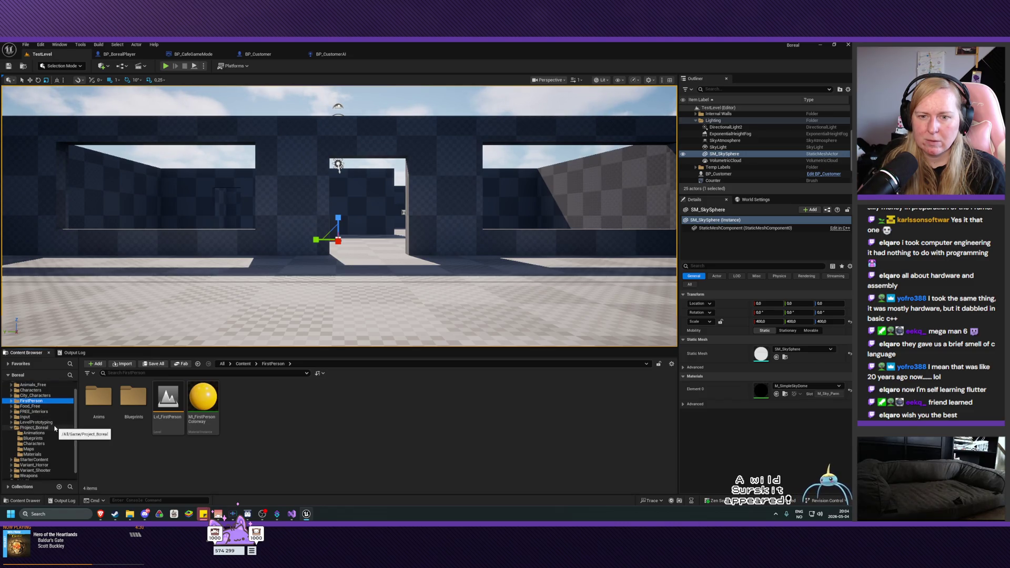
pyautogui.scroll(-2, 55, 429)
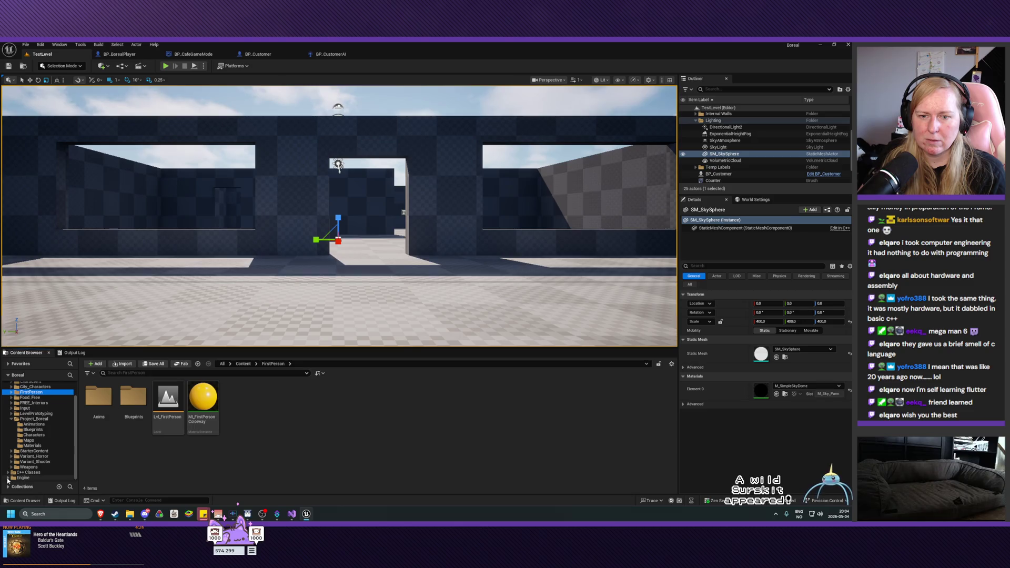
pyautogui.click(7, 478)
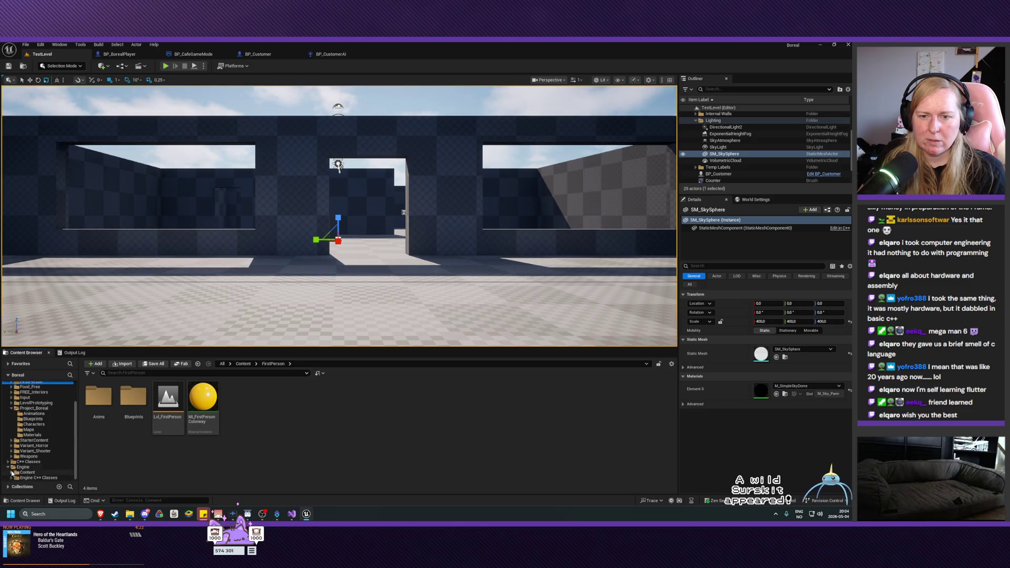
pyautogui.click(16, 472)
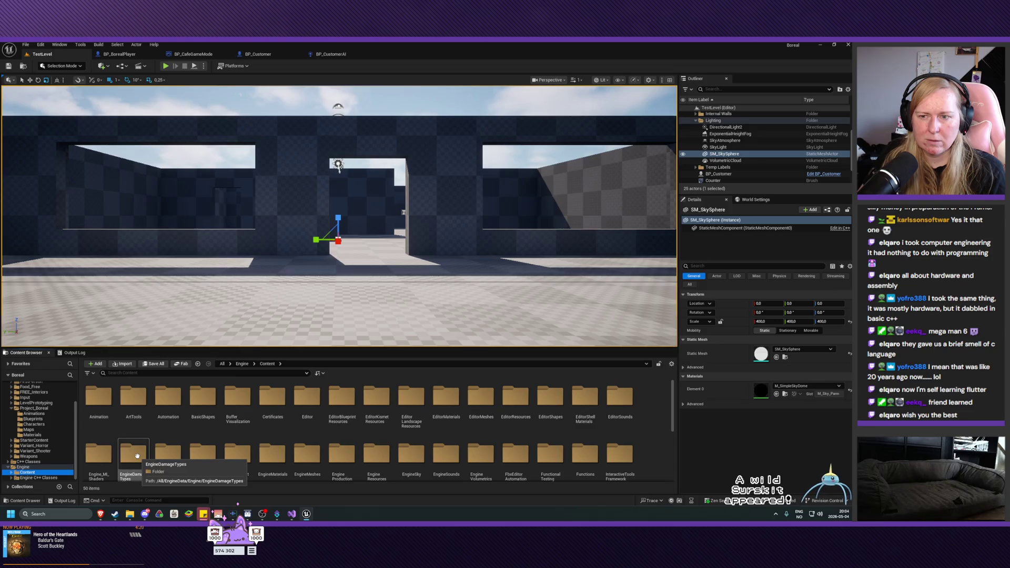
pyautogui.click(11, 467)
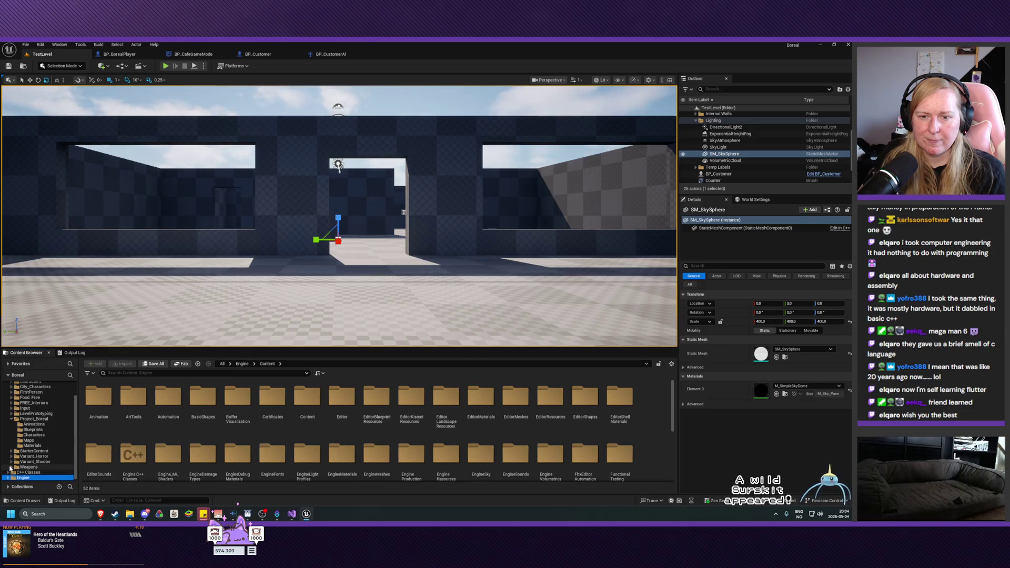
pyautogui.scroll(2, 31, 405)
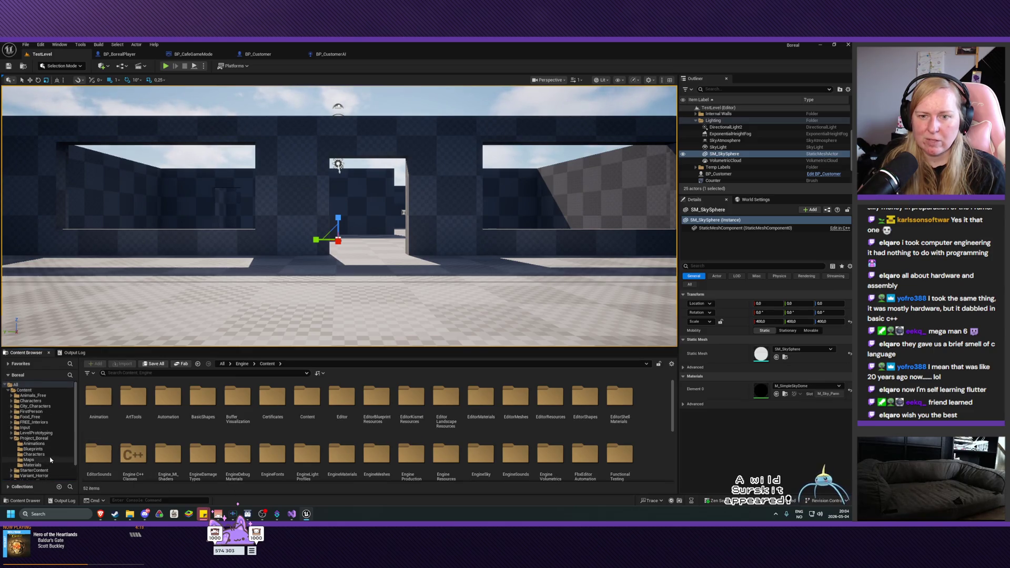
pyautogui.click(31, 407)
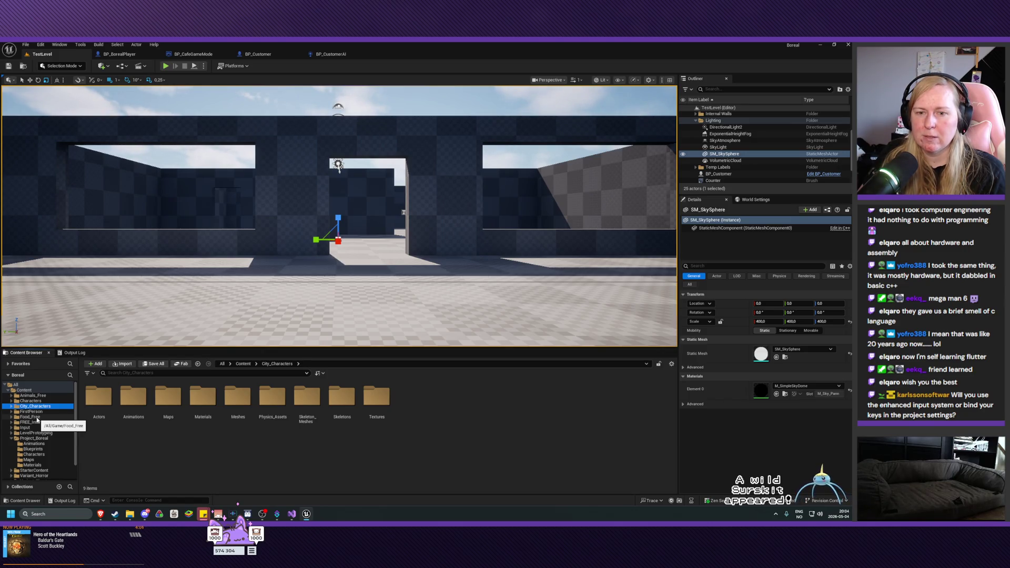
pyautogui.click(25, 428)
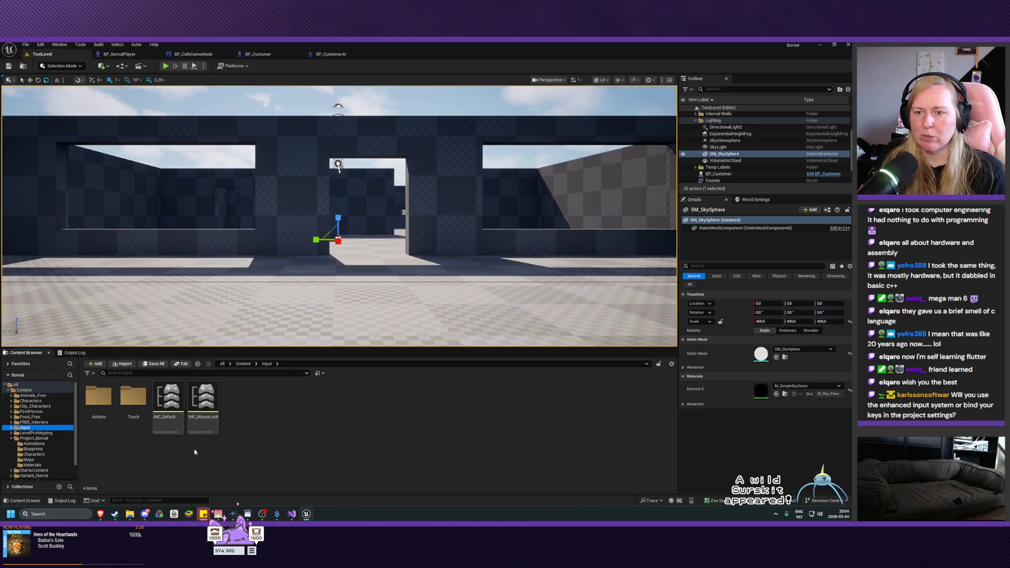
# Step: Inspect IMC_Default, then the IA_Jump and IA_Look input actions in Input/Actions
pyautogui.doubleClick(173, 410)
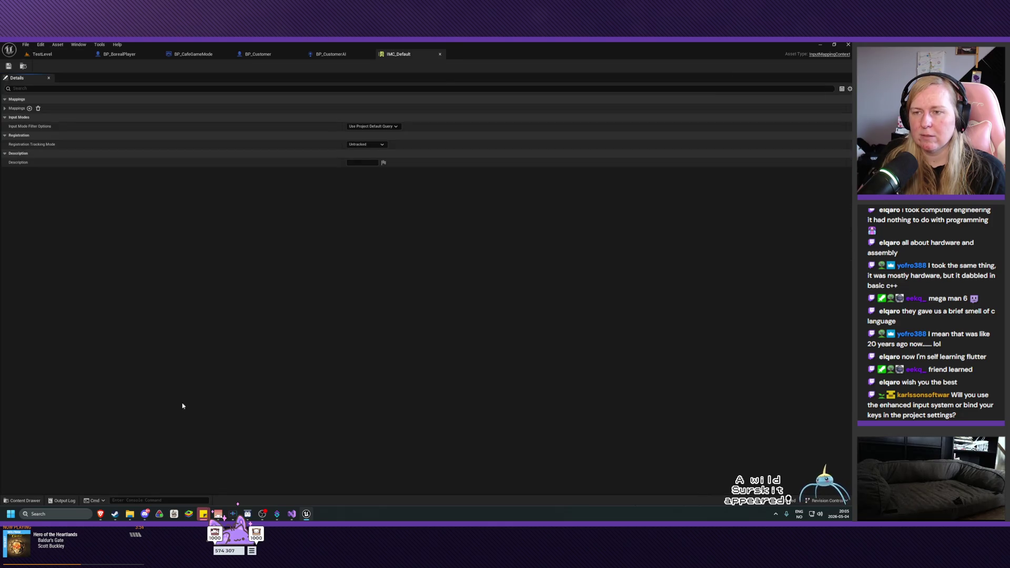
pyautogui.click(440, 55)
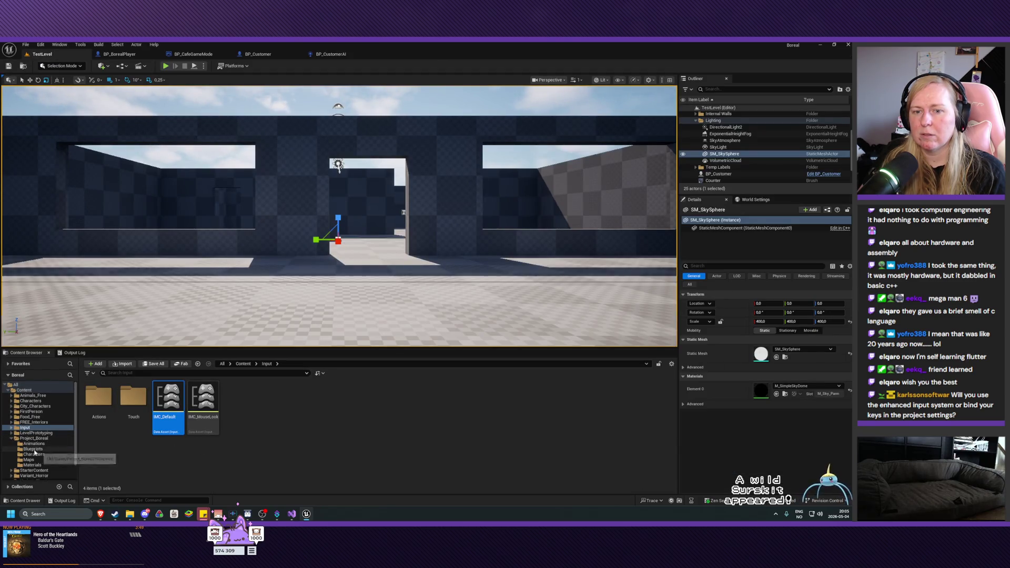
pyautogui.doubleClick(98, 397)
pyautogui.click(103, 413)
pyautogui.moveTo(105, 418)
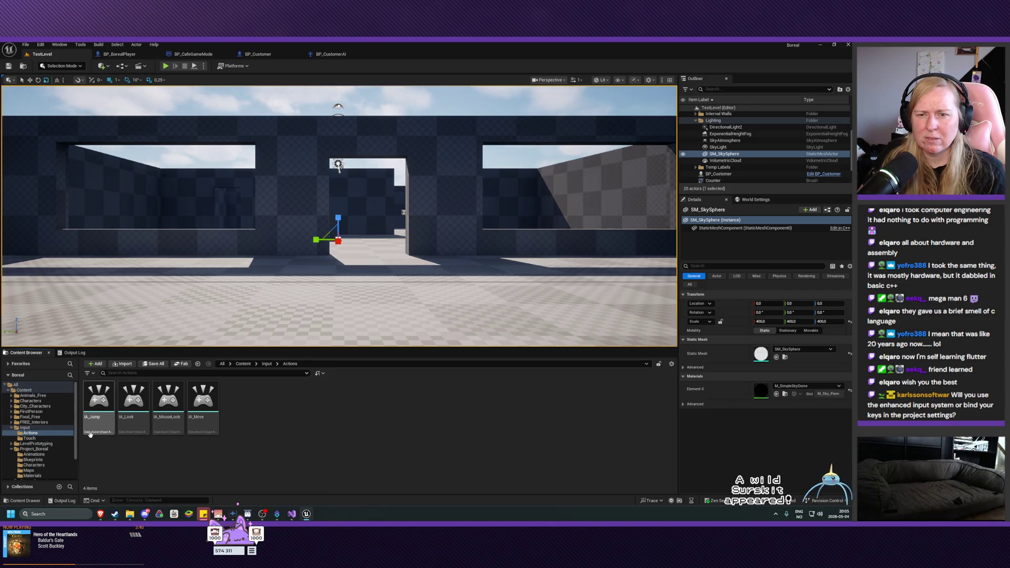
pyautogui.click(134, 432)
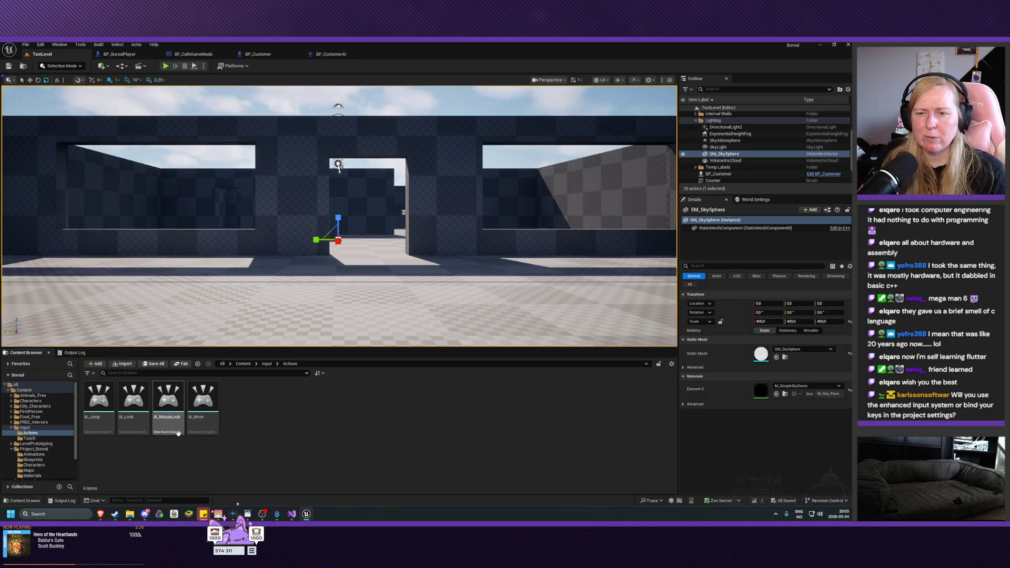
pyautogui.moveTo(213, 432)
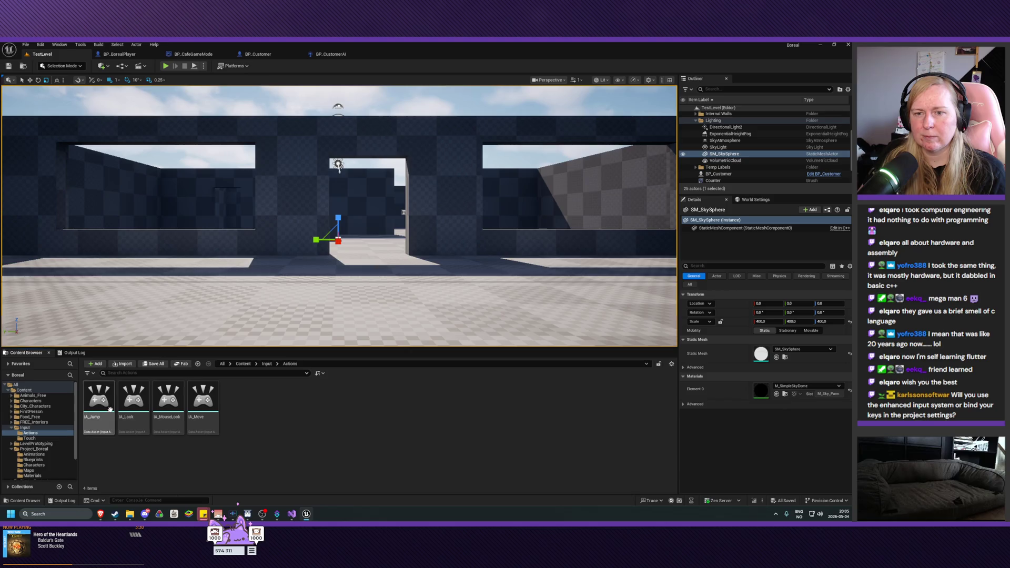
# Step: Move back through Input and StarterContent to the Variant_Shooter folder
pyautogui.doubleClick(29, 427)
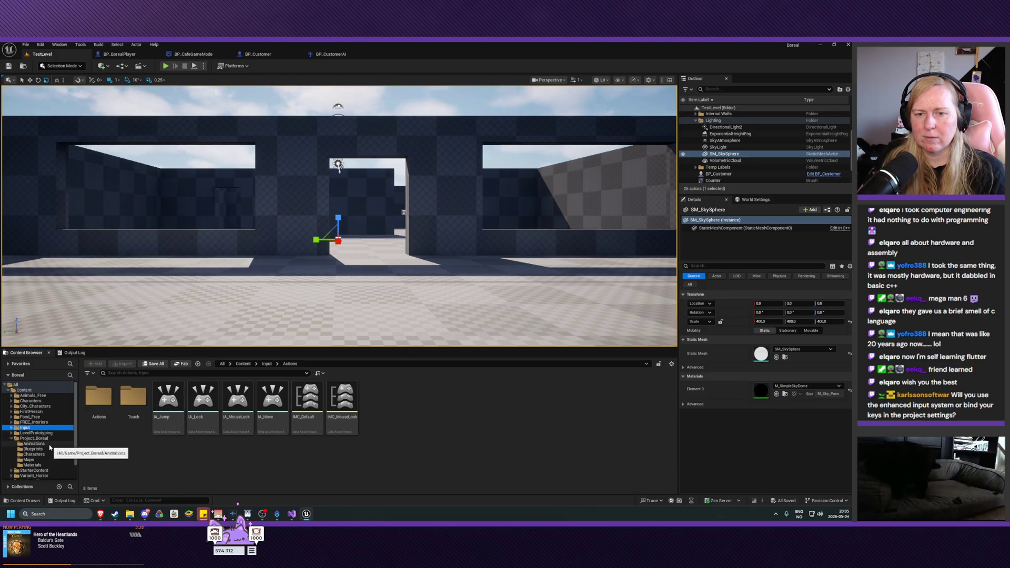
pyautogui.click(34, 470)
pyautogui.scroll(-2, 69, 445)
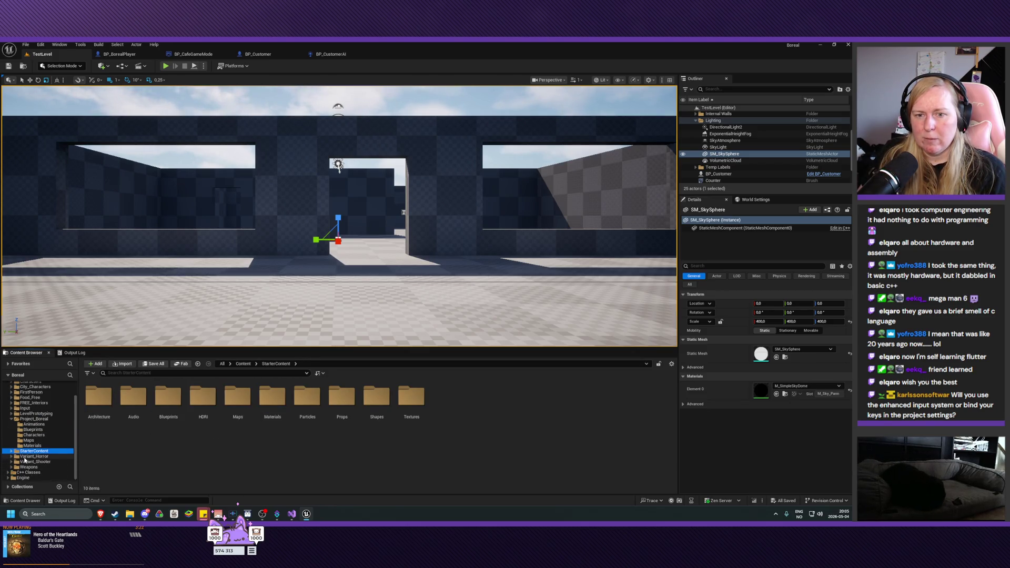
pyautogui.click(32, 462)
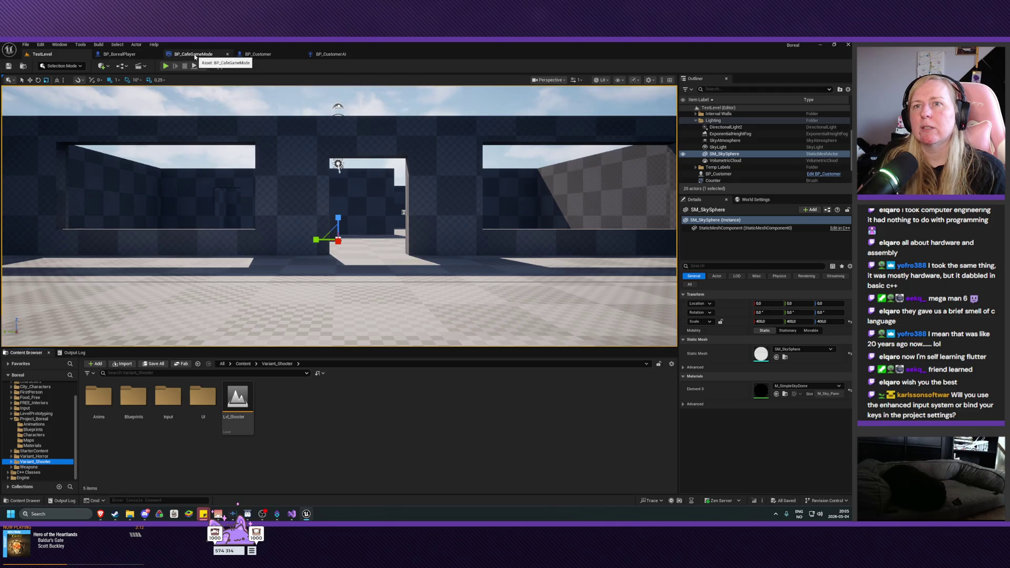
# Step: Navigate from Variant_Shooter to FirstPerson and open its Blueprints folder
pyautogui.scroll(2, 33, 456)
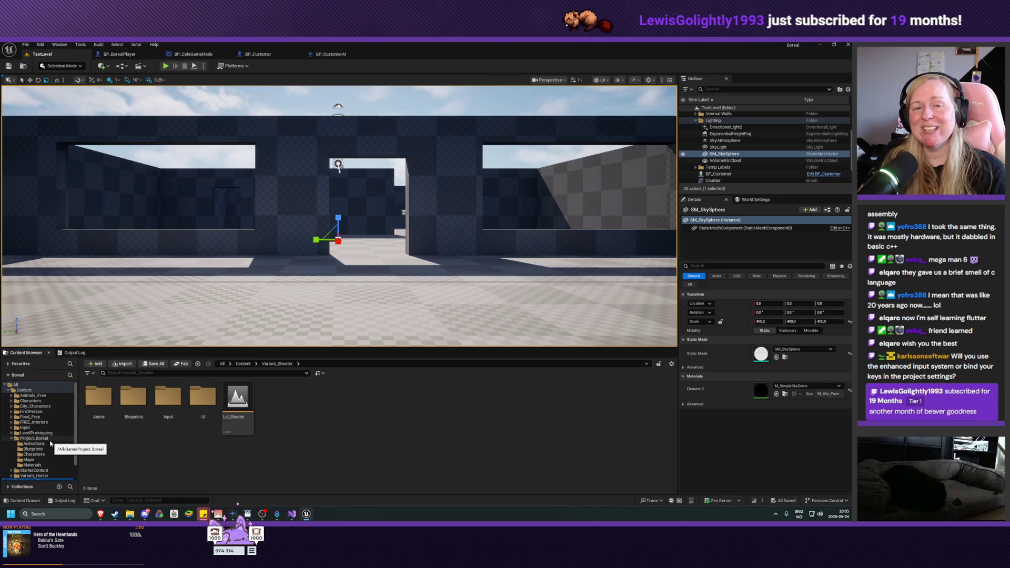
pyautogui.scroll(-2, 50, 444)
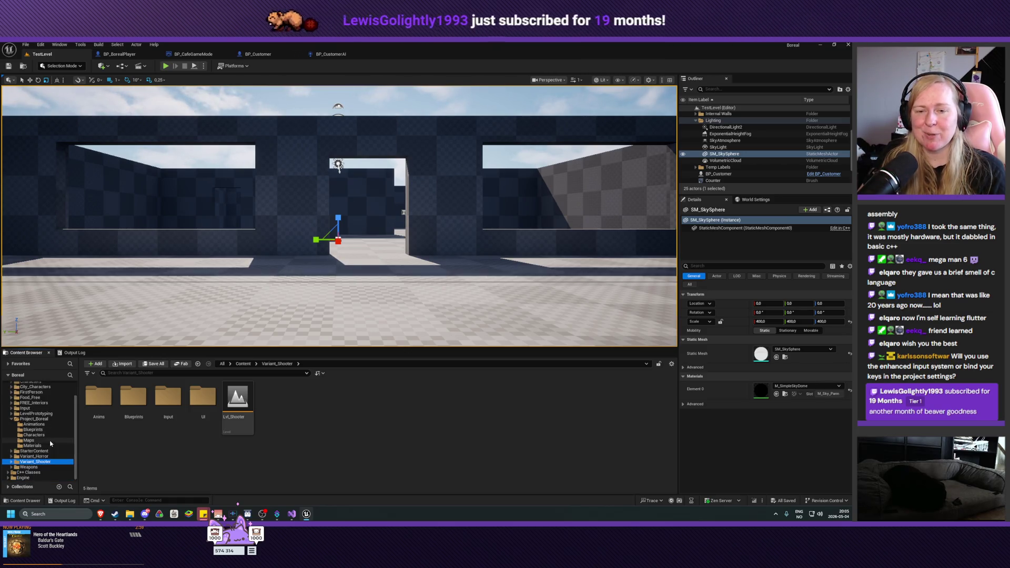
pyautogui.scroll(2, 53, 447)
pyautogui.click(31, 412)
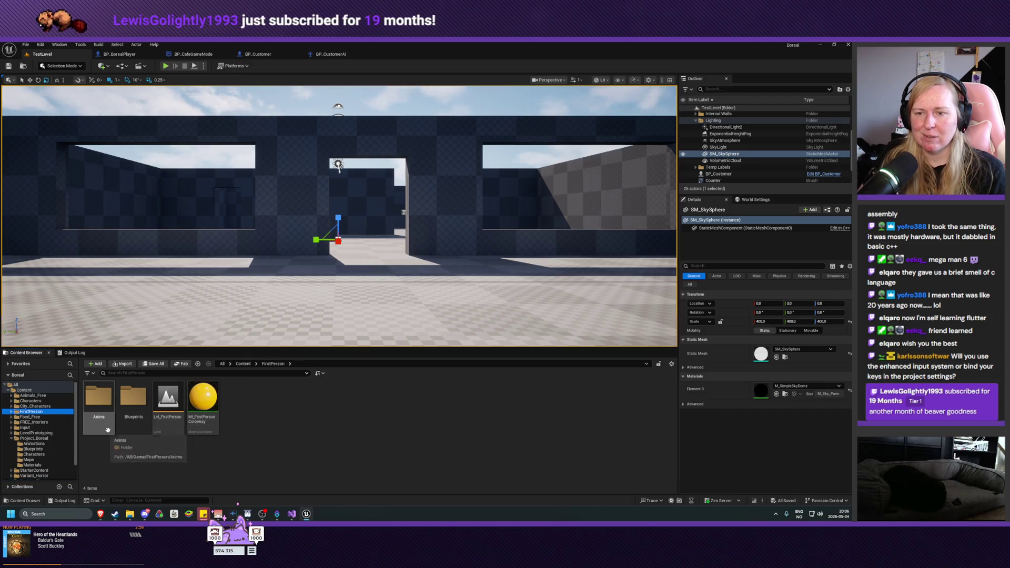
pyautogui.doubleClick(126, 416)
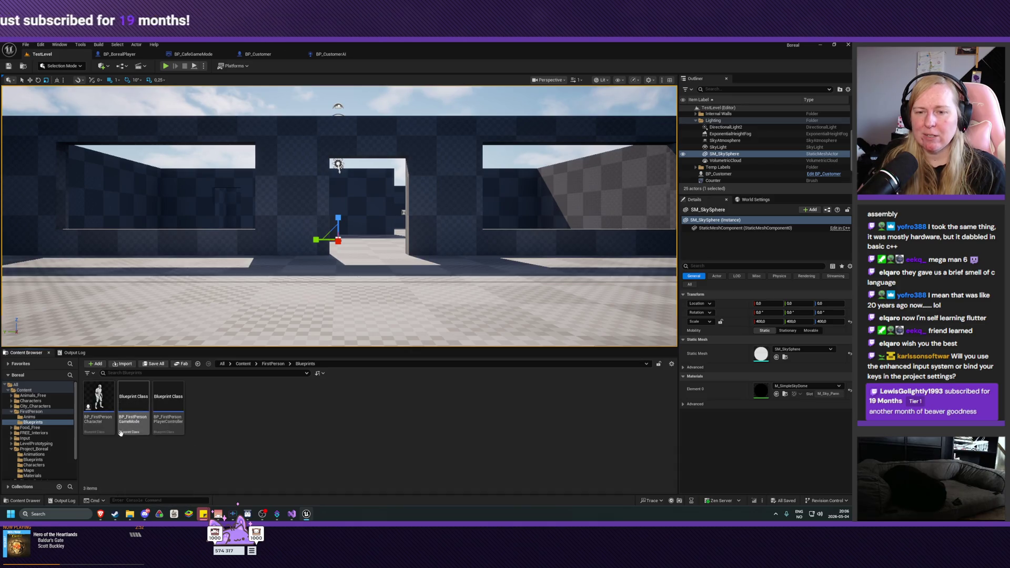
pyautogui.moveTo(146, 427)
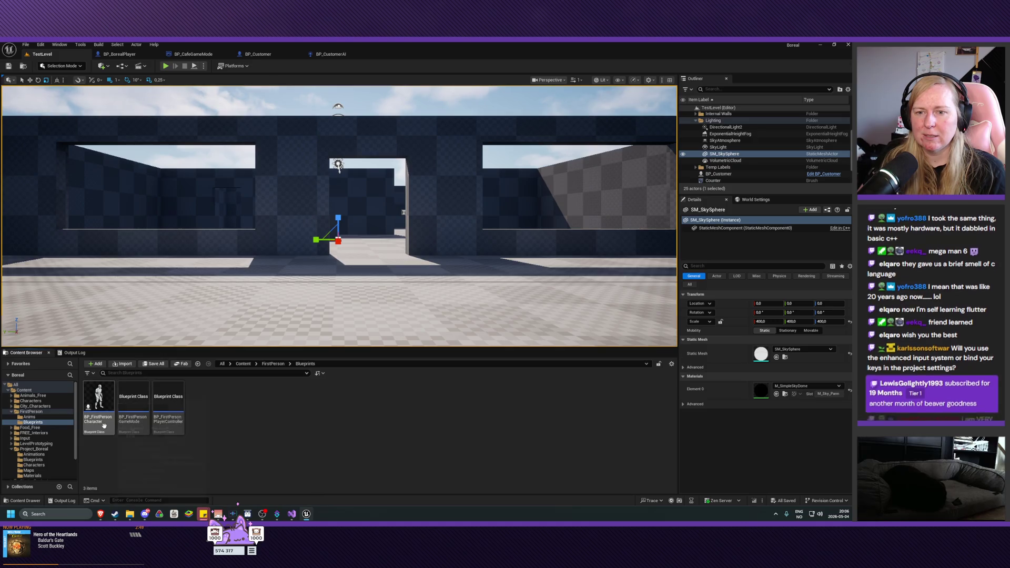
pyautogui.moveTo(104, 427)
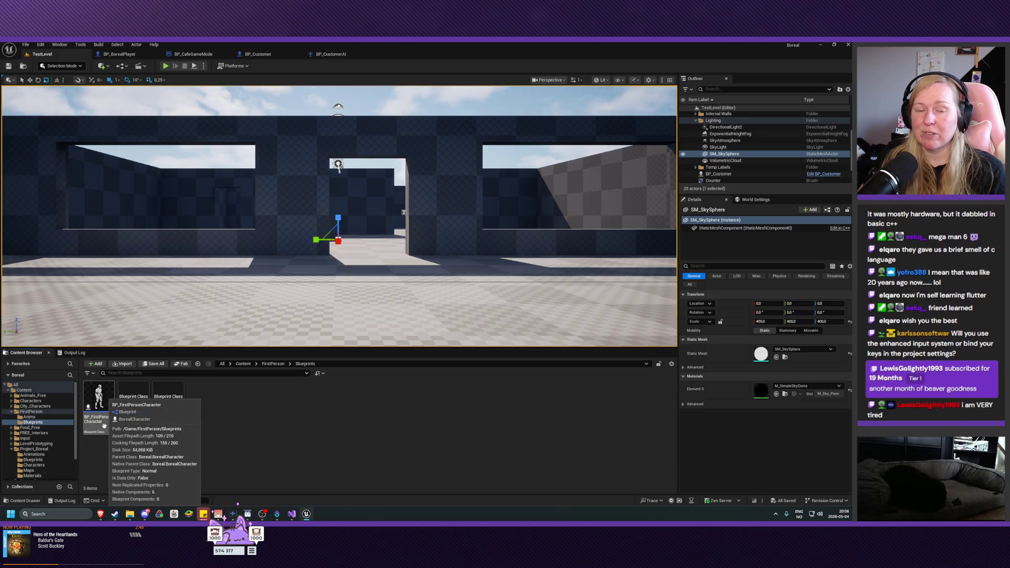